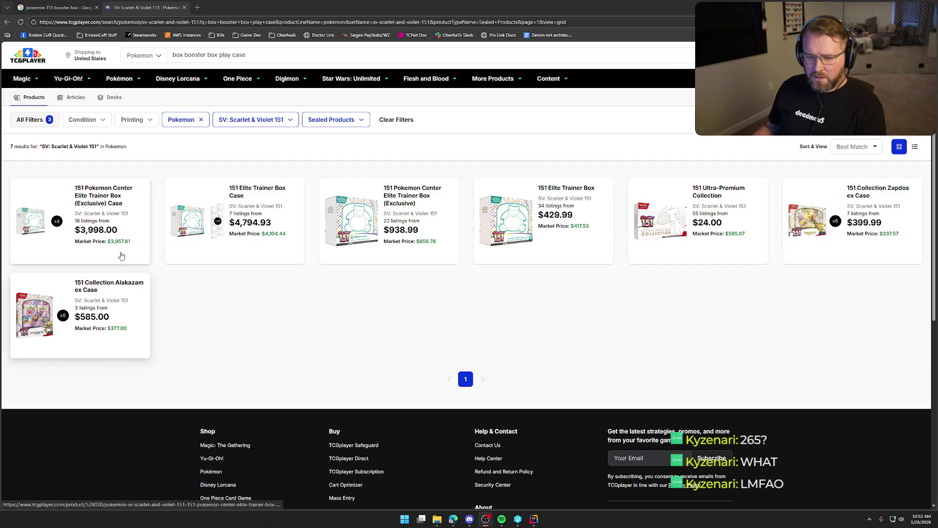
# - Return to the Scarlet & Violet 151 set and list its 31 booster packs and sealed products
pyautogui.click(7, 22)
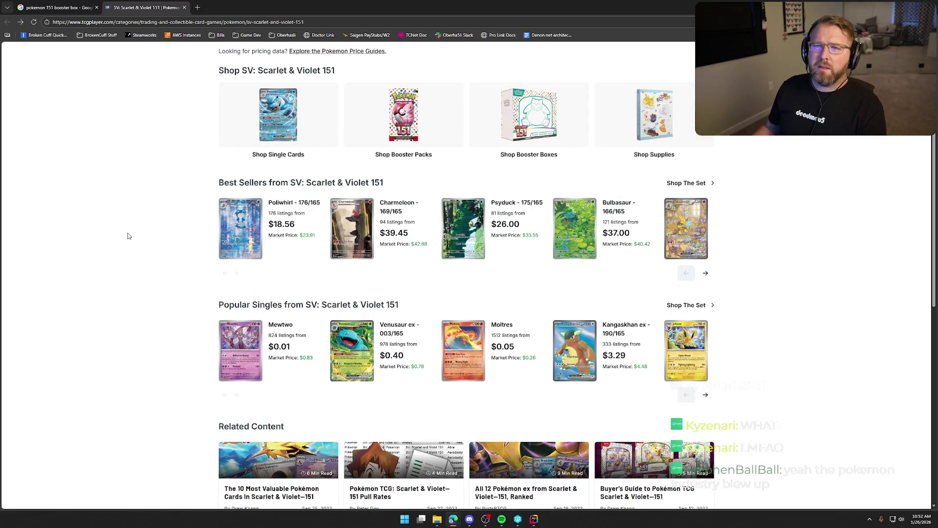
pyautogui.scroll(1, 135, 215)
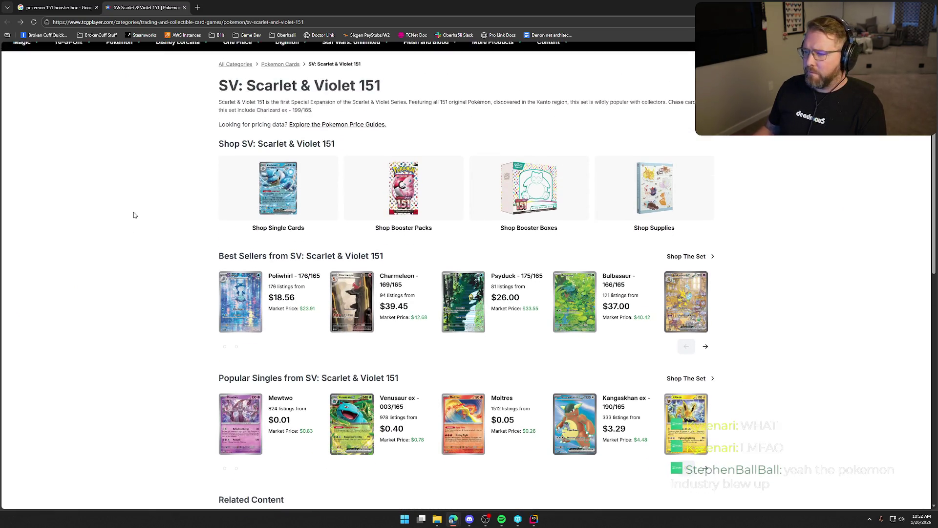
pyautogui.click(393, 209)
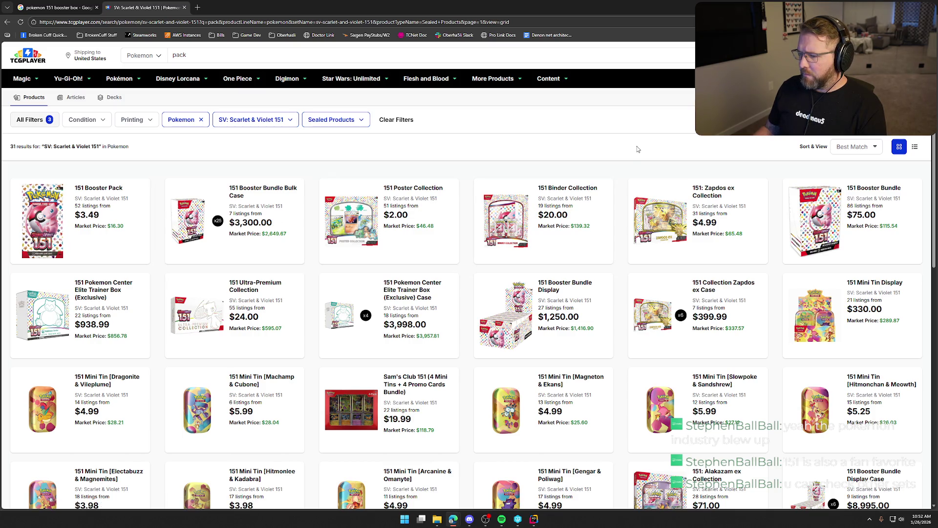
pyautogui.scroll(-2, 637, 150)
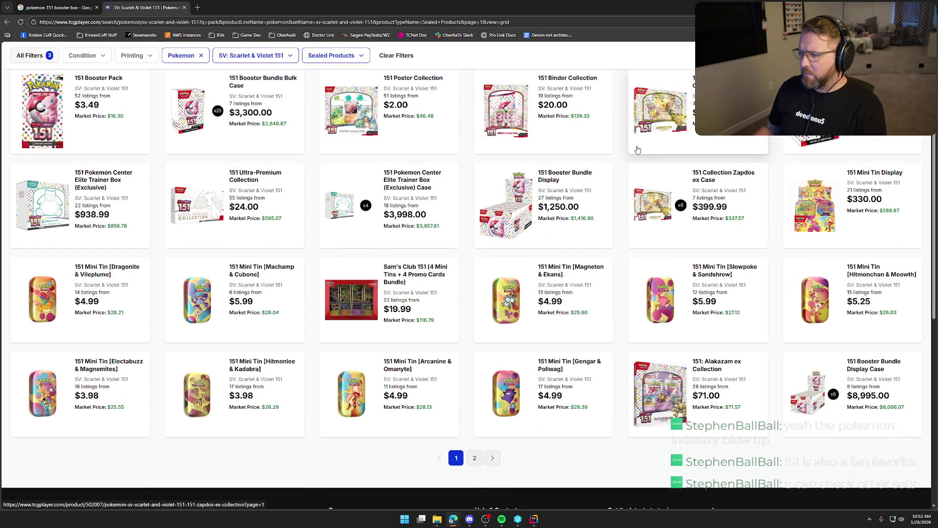
pyautogui.scroll(2, 638, 149)
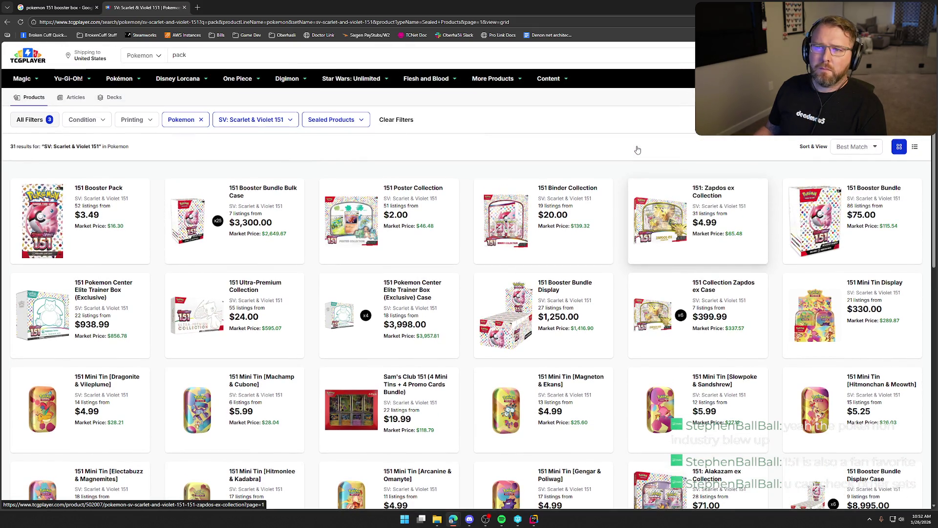
pyautogui.click(57, 7)
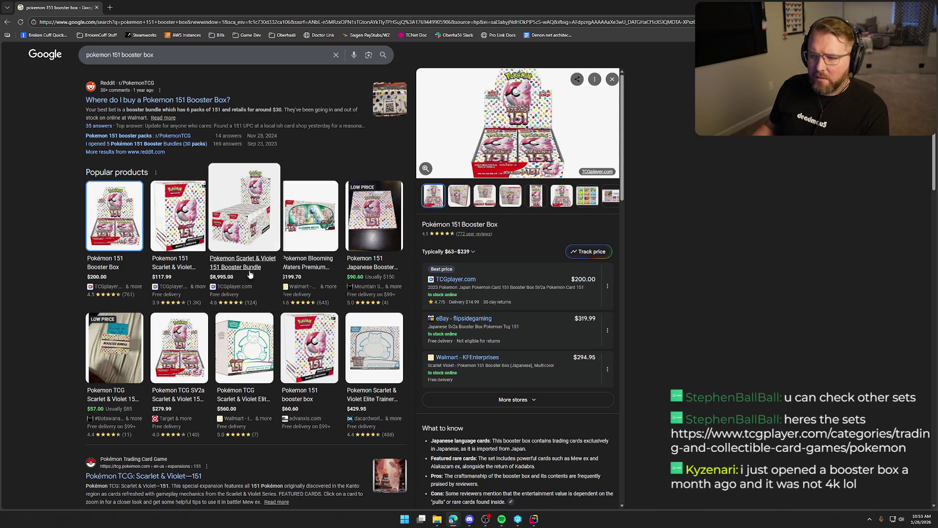
# - Open TCGplayer's $200 Japanese Pokemon Card 151 Booster Box offer and look through the listing
pyautogui.click(462, 279)
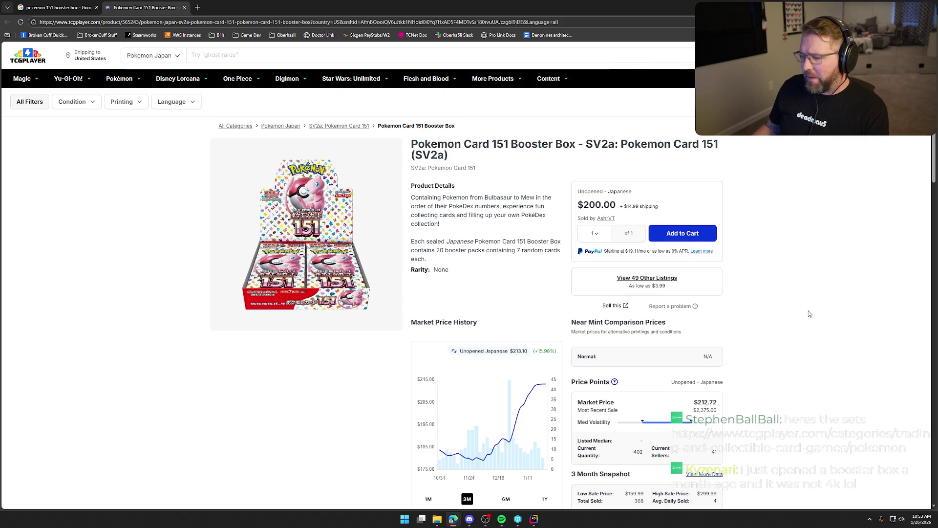
pyautogui.scroll(-2, 811, 316)
pyautogui.scroll(-5, 818, 327)
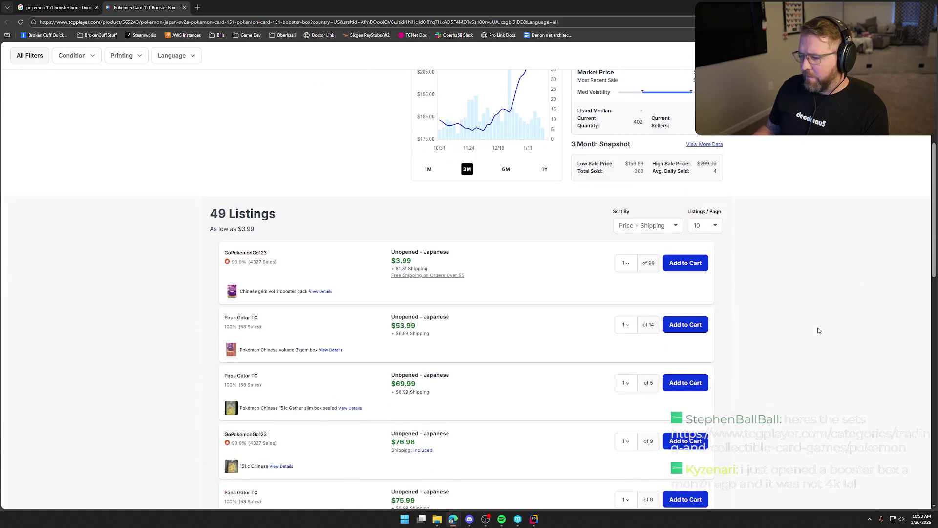
pyautogui.scroll(7, 819, 331)
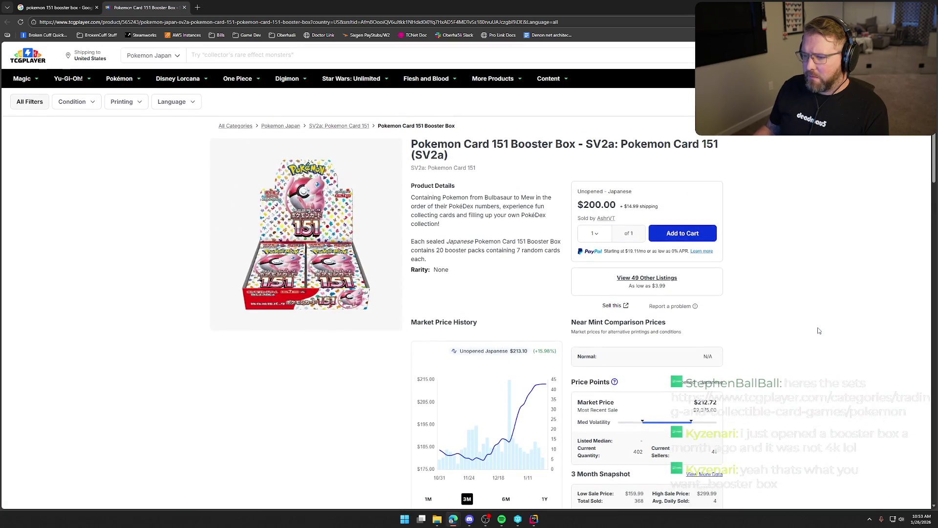
pyautogui.scroll(-1, 820, 331)
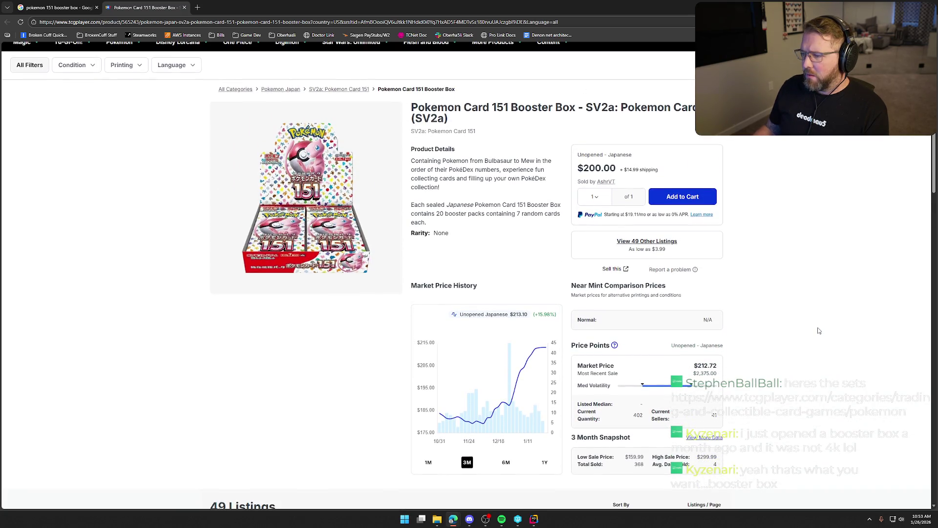
pyautogui.scroll(-4, 819, 331)
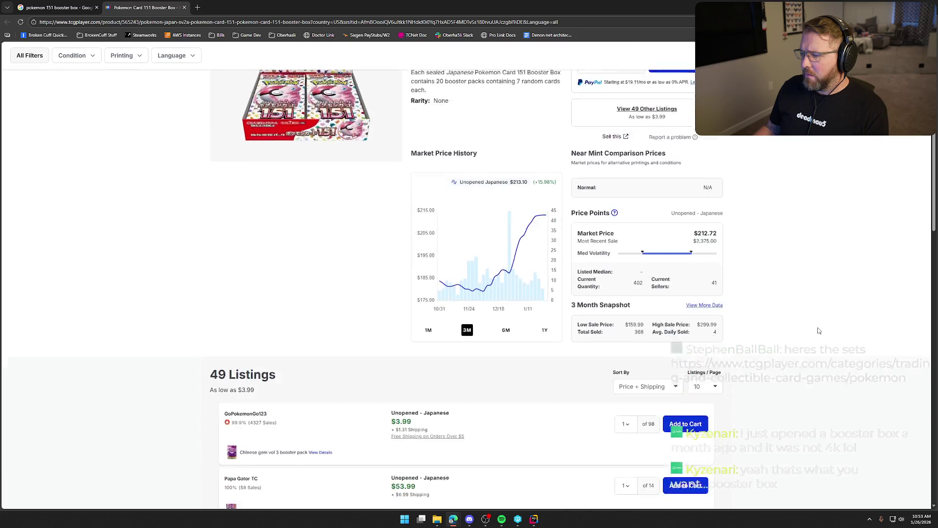
pyautogui.scroll(2, 819, 331)
pyautogui.scroll(3, 820, 330)
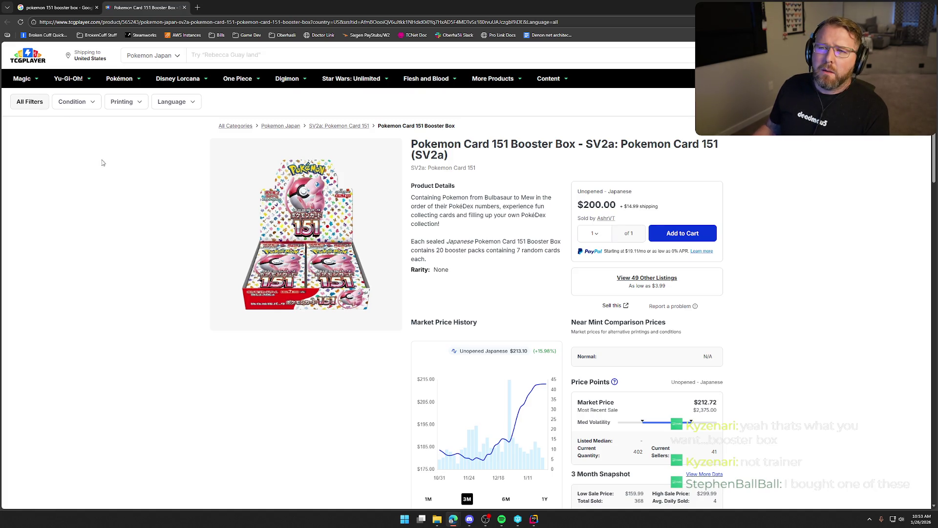
pyautogui.click(79, 7)
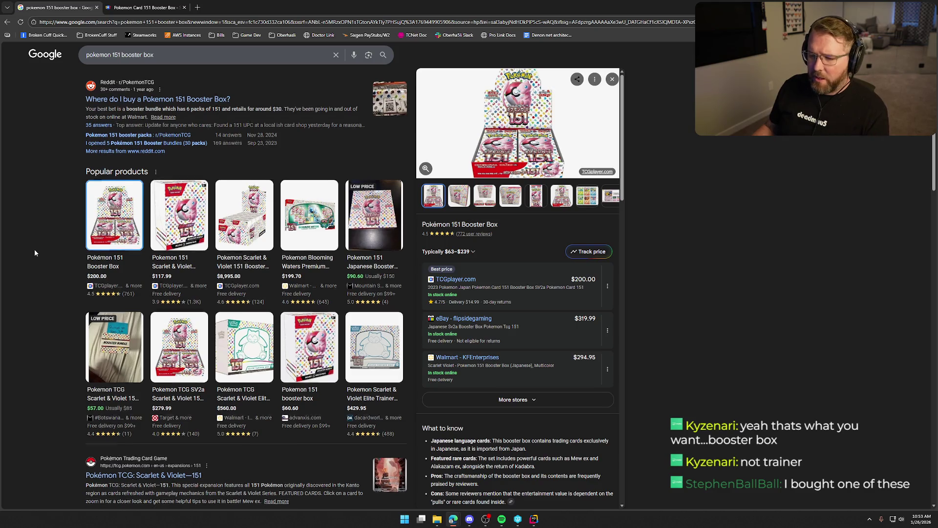
# - Replace the Google search with 'pokemon phantasmal flames booster box' and review the results
pyautogui.scroll(-5, 34, 250)
pyautogui.scroll(5, 36, 253)
pyautogui.scroll(3, 36, 253)
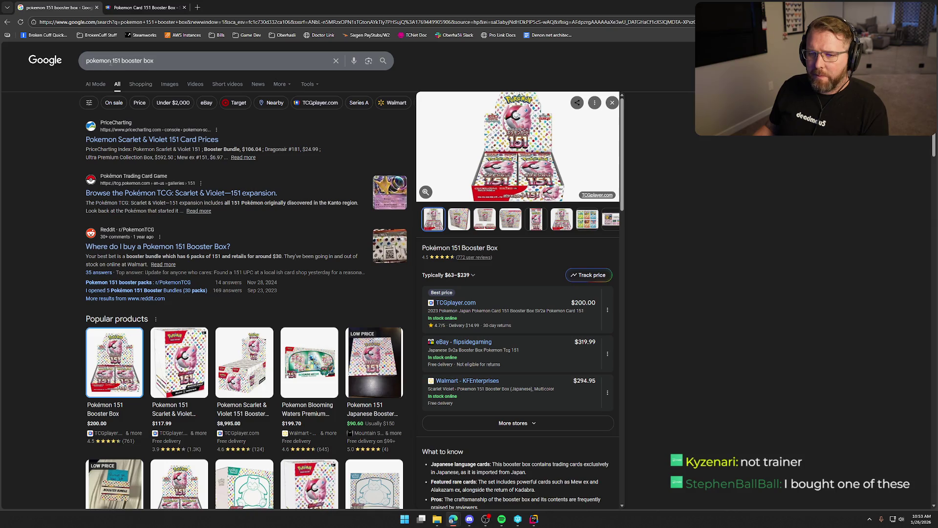
pyautogui.moveTo(113, 61); pyautogui.dragTo(177, 61)
pyautogui.write('phan')
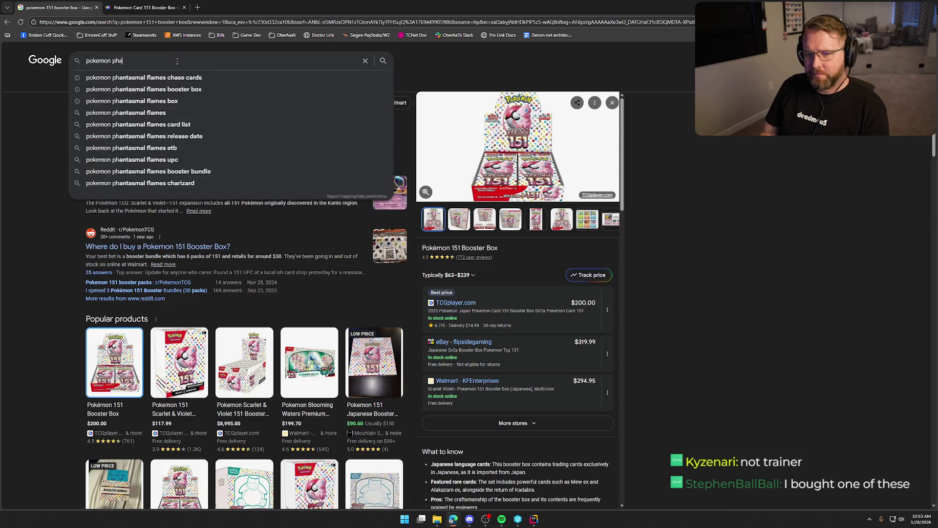
pyautogui.click(127, 89)
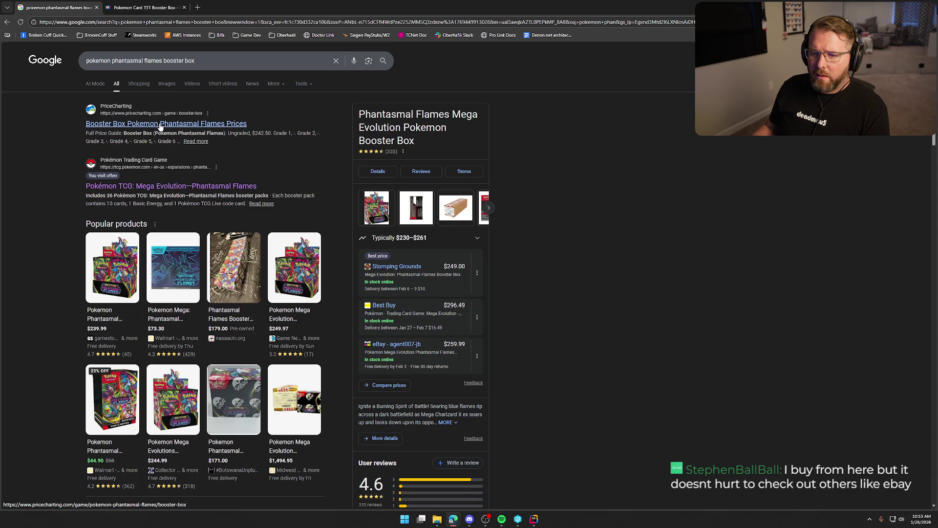
pyautogui.scroll(-2, 62, 251)
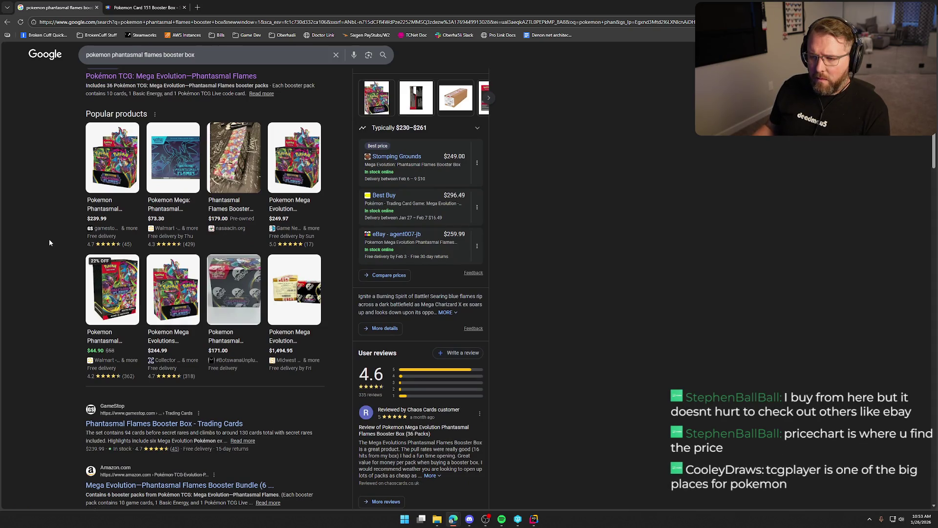
pyautogui.scroll(2, 112, 161)
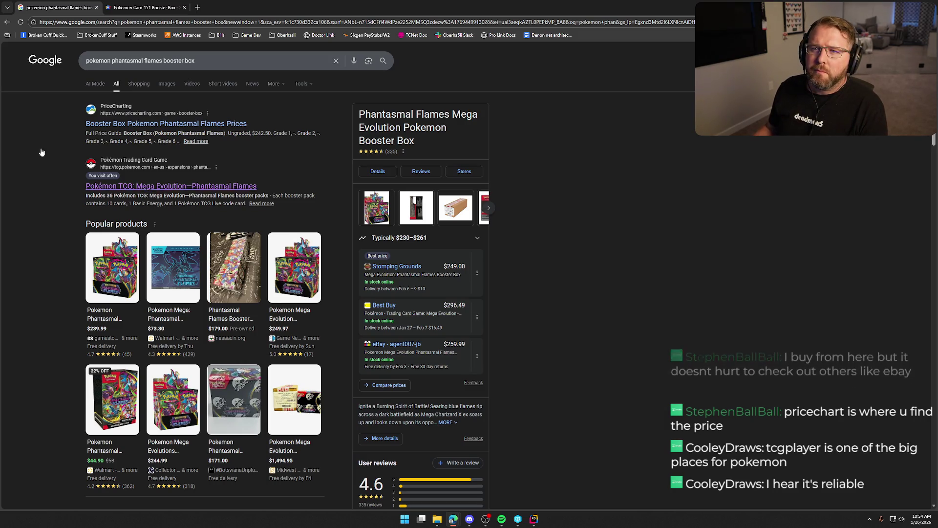
# - Return to the TCGplayer Japanese 151 booster box page with its $212.72 market price
pyautogui.click(6, 21)
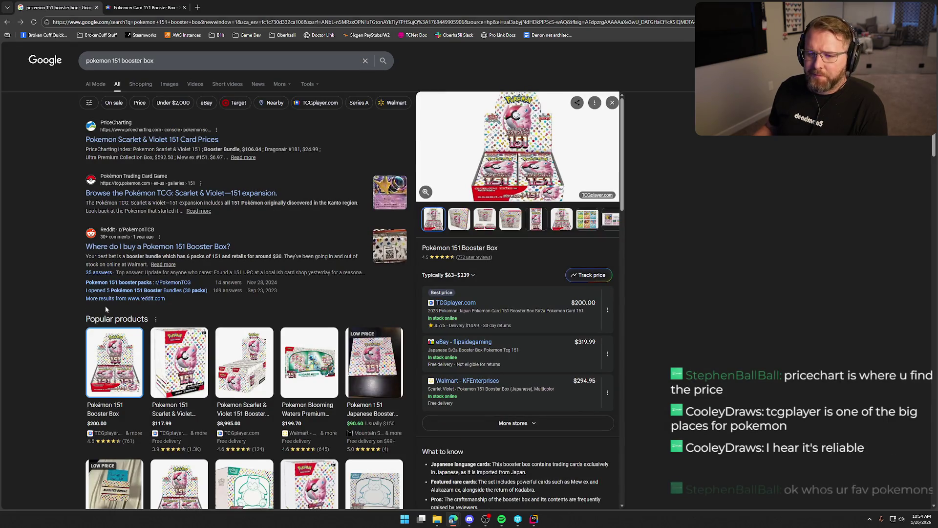
pyautogui.click(119, 10)
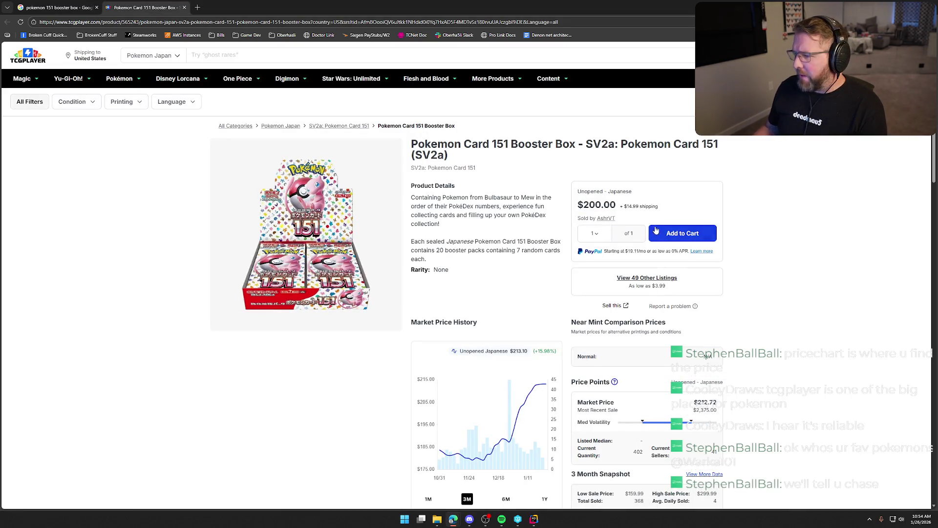
pyautogui.scroll(-2, 794, 318)
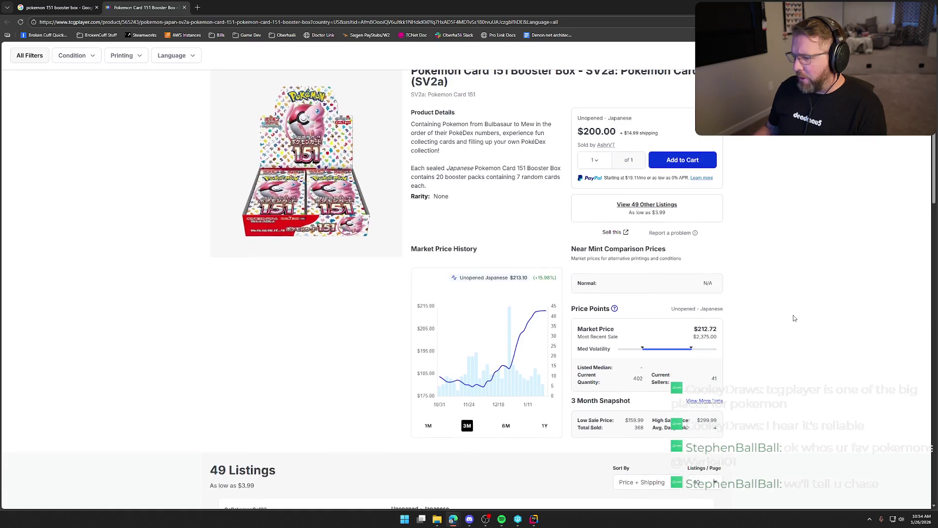
pyautogui.scroll(-2, 342, 293)
pyautogui.scroll(2, 342, 296)
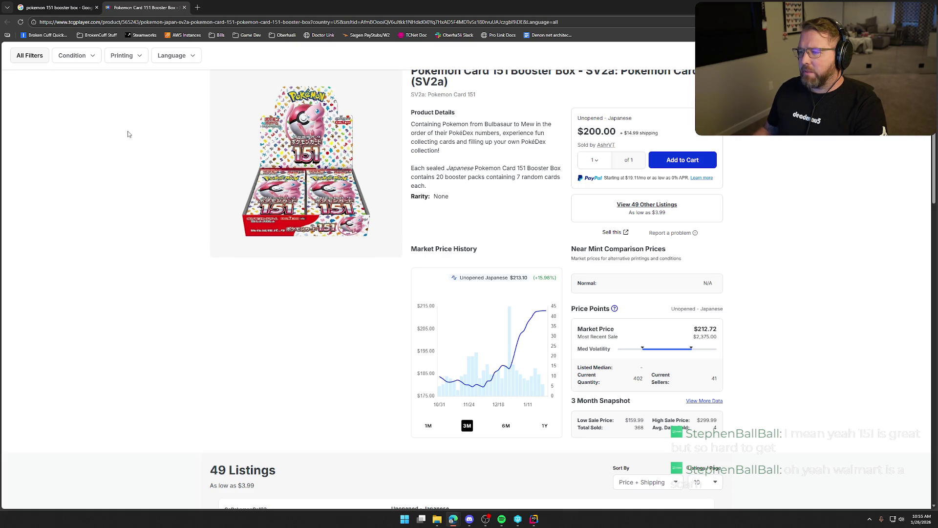
pyautogui.scroll(2, 166, 235)
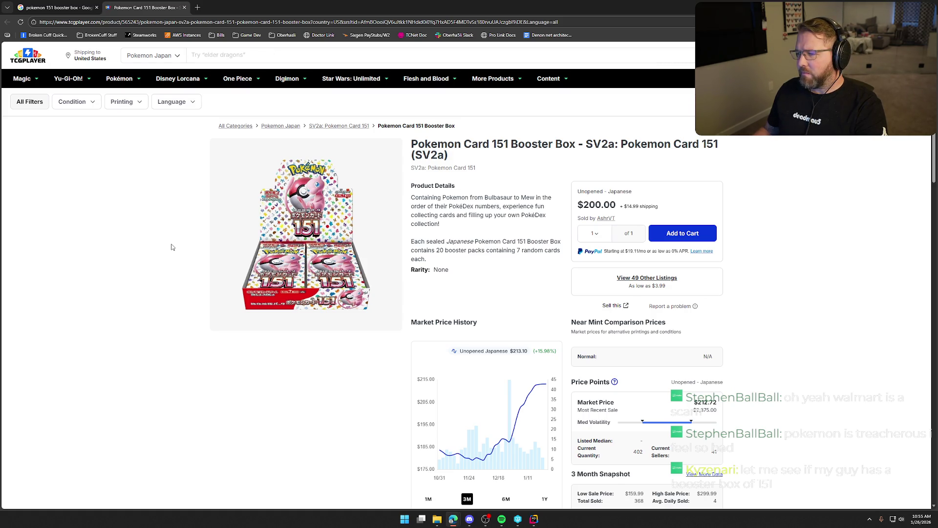
pyautogui.scroll(-3, 171, 247)
pyautogui.scroll(3, 171, 246)
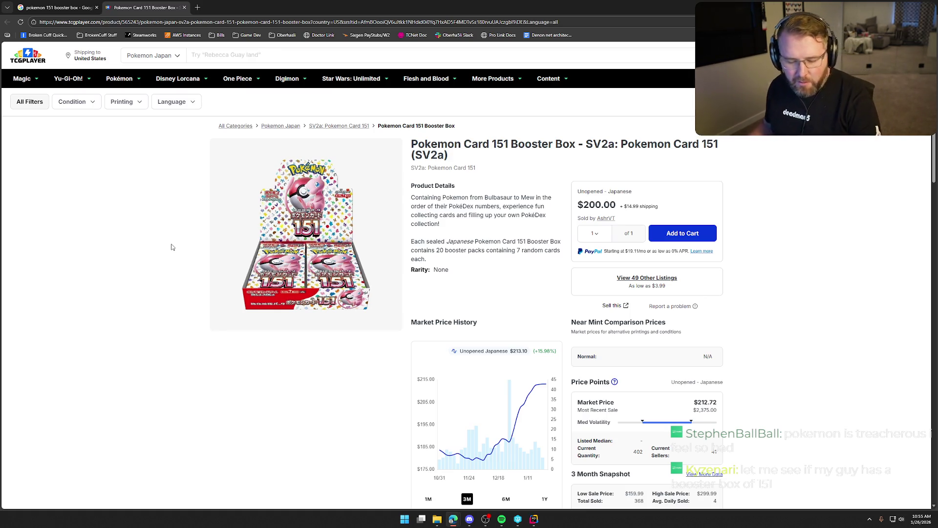
pyautogui.hotkey('ctrl', 'shift', 'Tab')
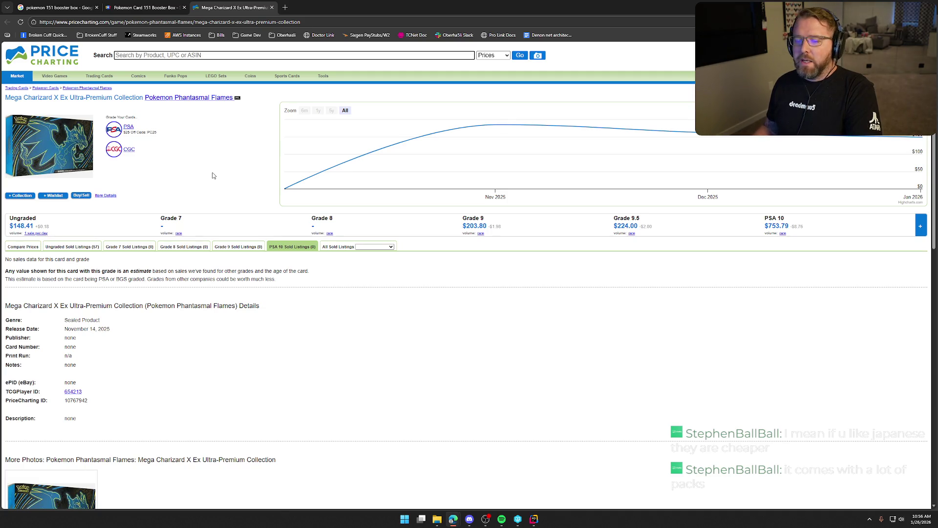
# - Read the Mega Charizard X Ex Ultra-Premium Collection grade prices, then enlarge its product photo
pyautogui.scroll(-2, 302, 405)
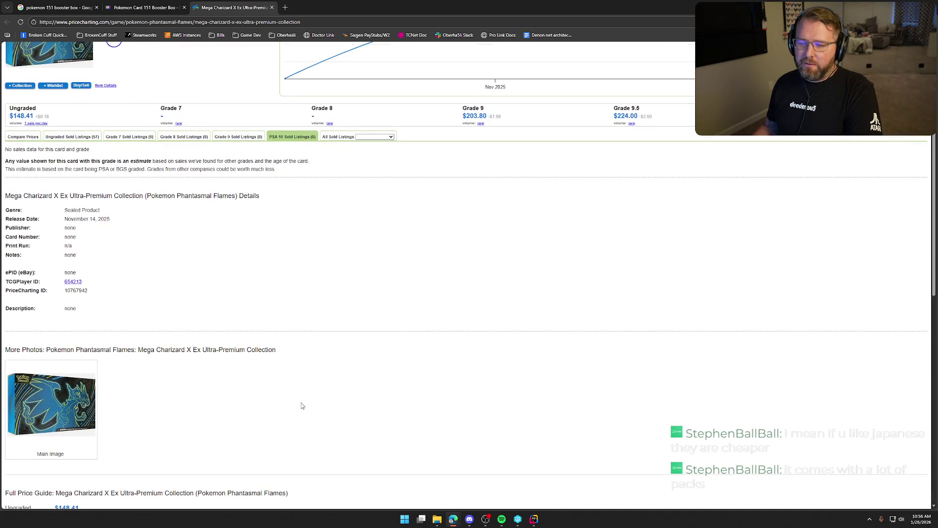
pyautogui.scroll(-4, 301, 405)
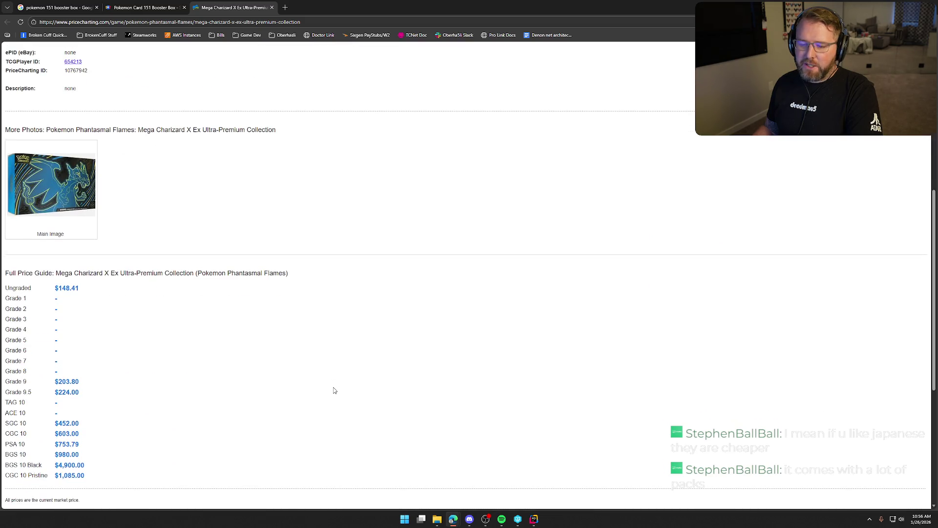
pyautogui.scroll(-3, 333, 390)
pyautogui.scroll(8, 368, 379)
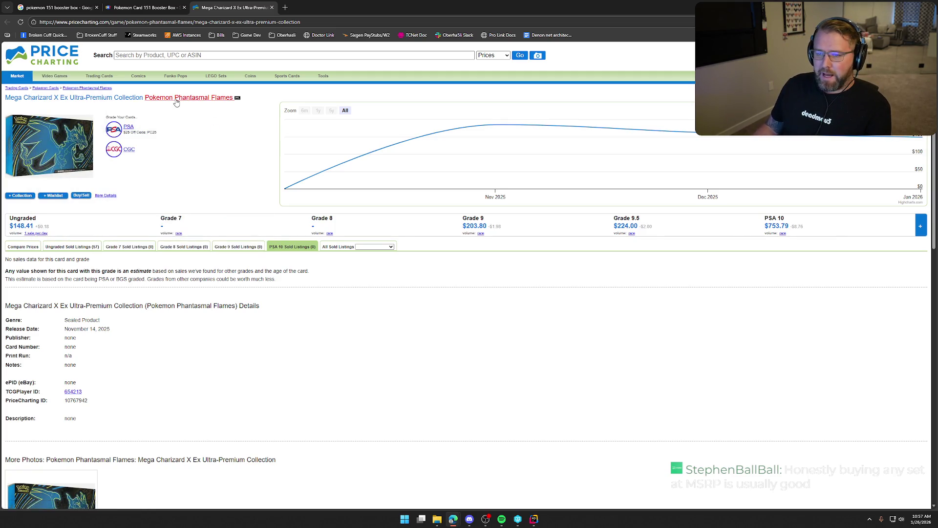
pyautogui.click(64, 137)
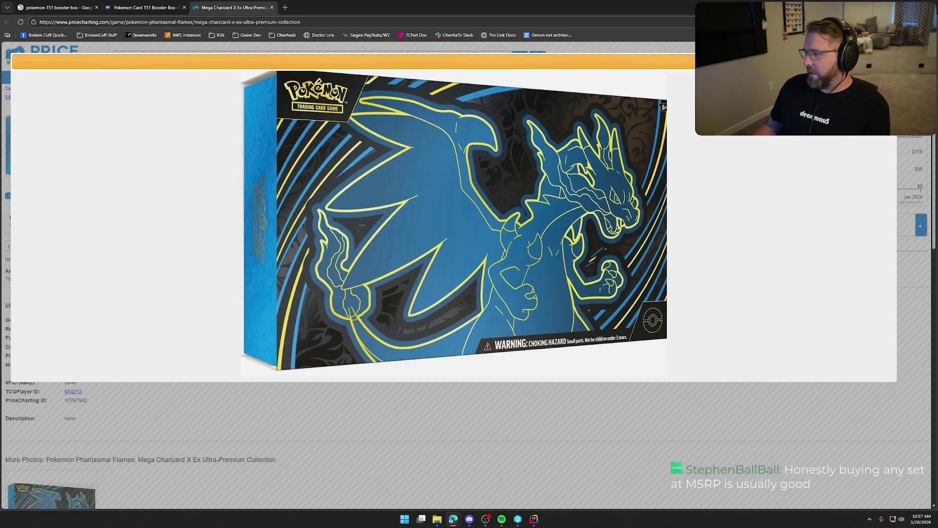
pyautogui.click(219, 182)
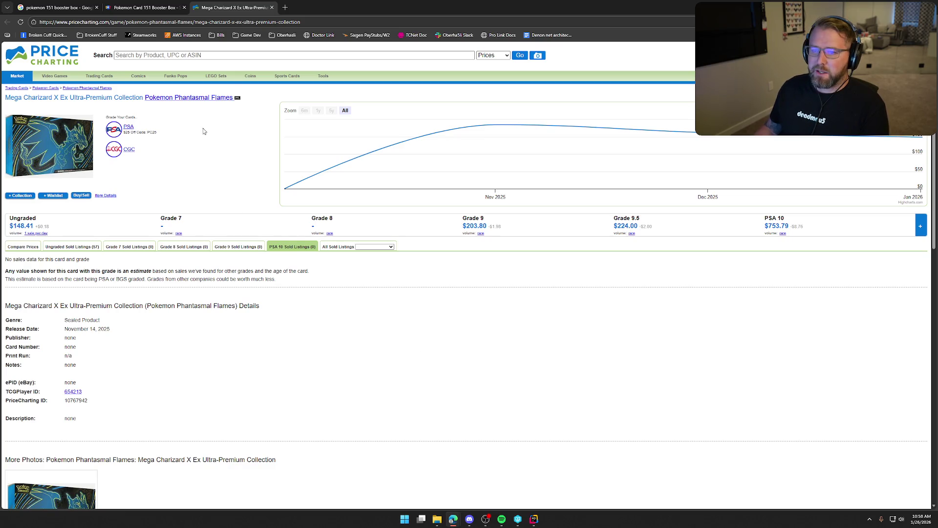
pyautogui.middleClick(214, 9)
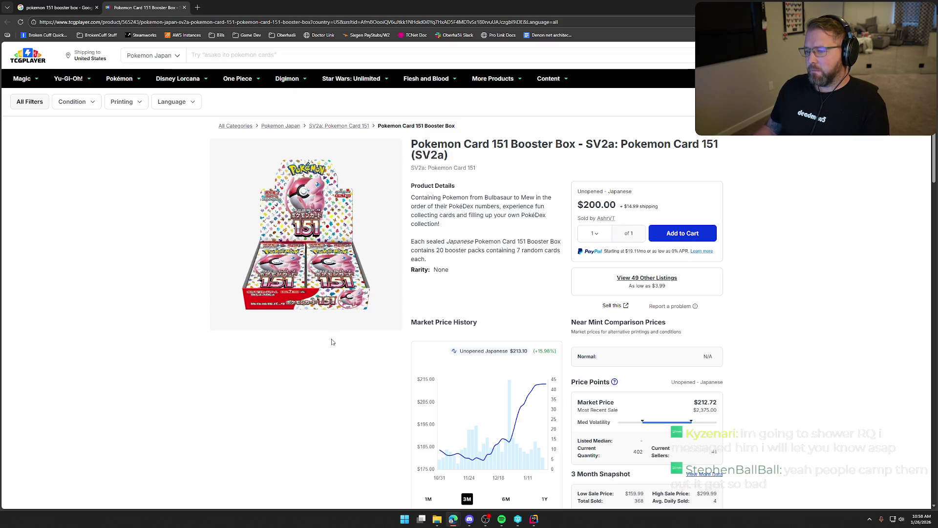
# - Review the Japanese 151 Booster Box listing on TCGplayer, then switch to the IDE
pyautogui.scroll(-3, 333, 347)
pyautogui.scroll(3, 334, 347)
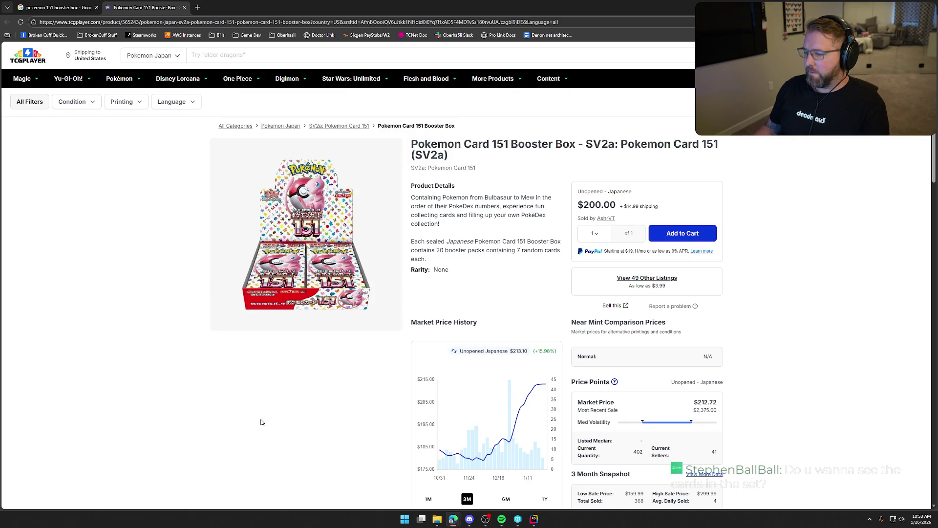
pyautogui.scroll(-3, 261, 423)
pyautogui.scroll(3, 252, 305)
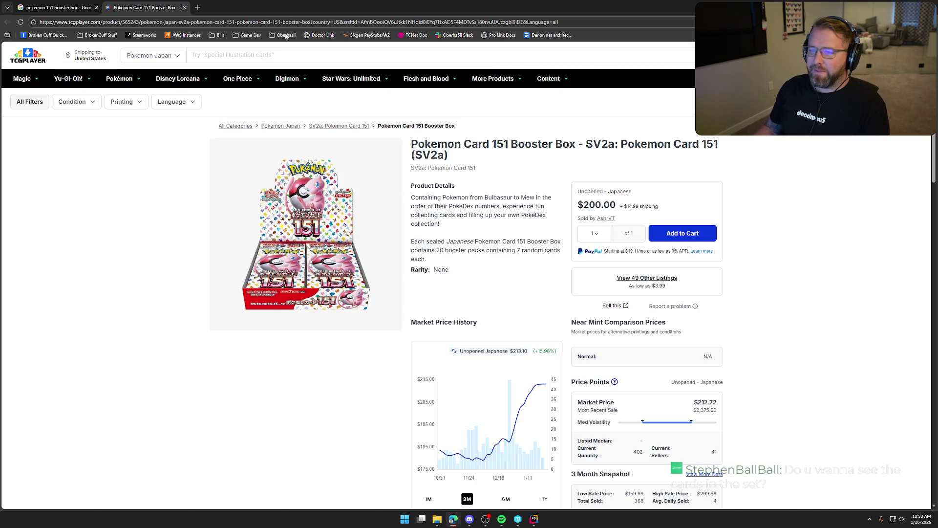
pyautogui.hotkey('alt', 'Tab')
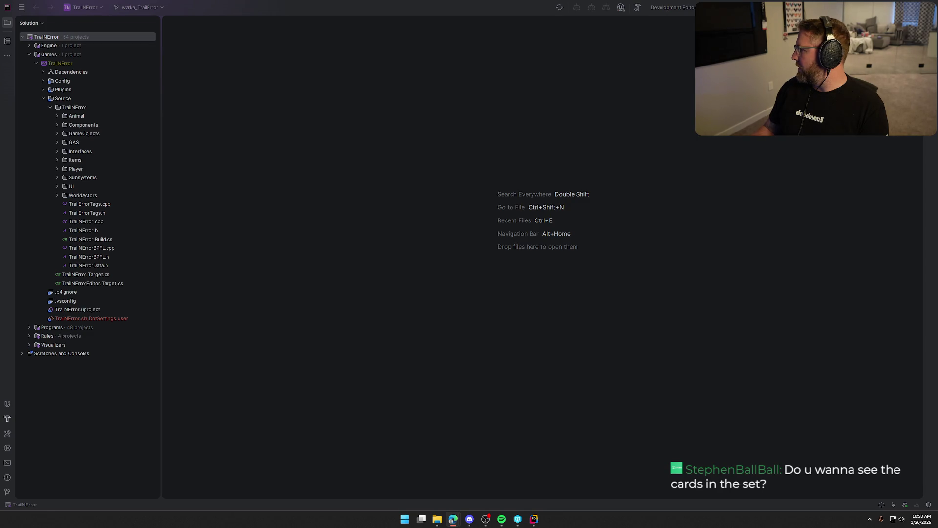
# - Bring the GameStop Power Packs Lunar pack page ($2,500) to the front
pyautogui.hotkey('alt', 'Tab')
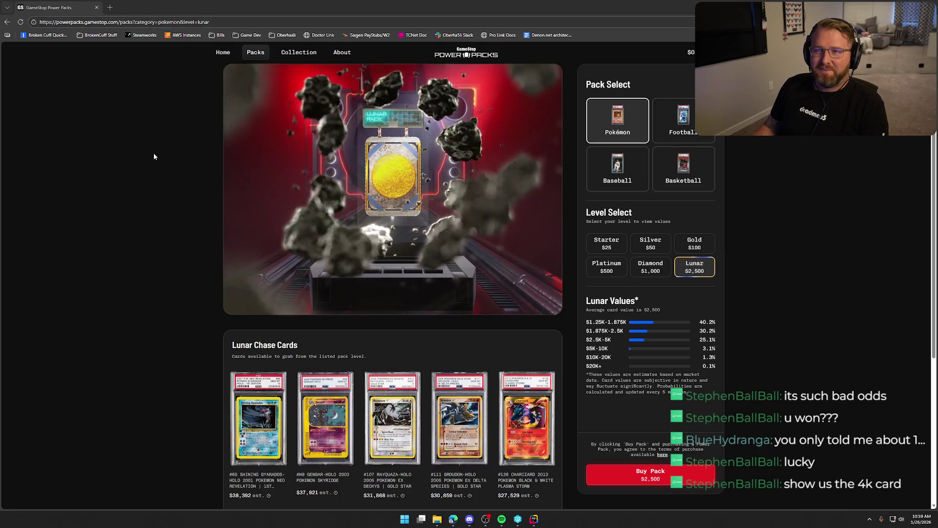
# - Switch briefly to Rider, then return to the #100 Charizard-Holo PSA 6 collection page
pyautogui.hotkey('alt', 'Tab')
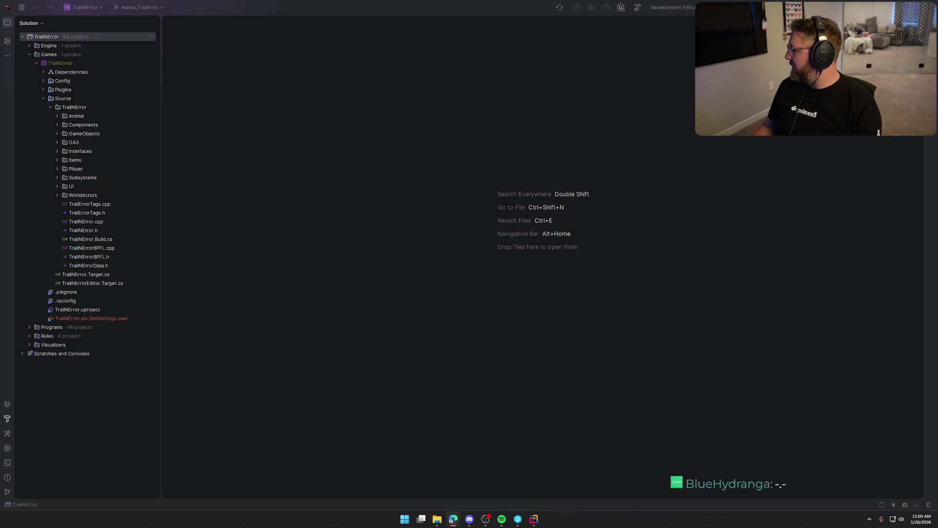
pyautogui.hotkey('alt', 'Tab')
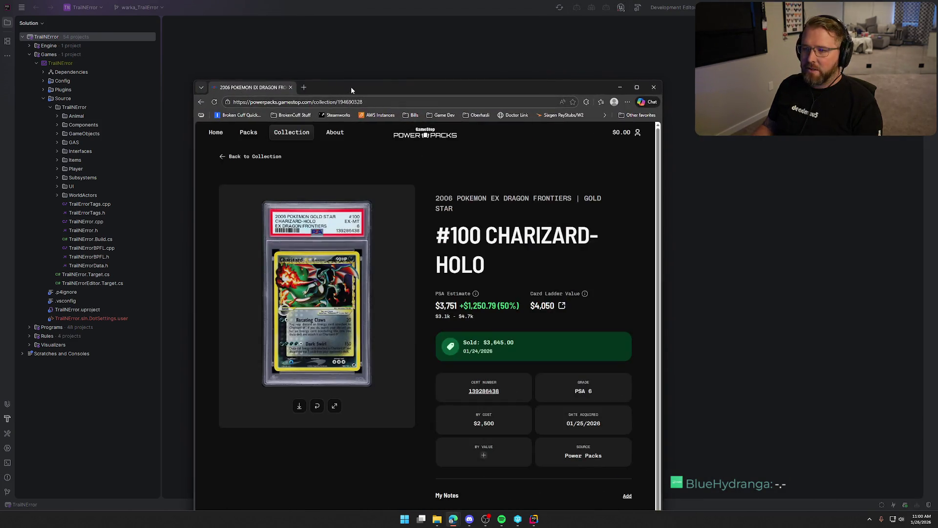
# - Maximize the Charizard-Holo page, view the card front and back full screen, then move the browser aside
pyautogui.doubleClick(351, 87)
pyautogui.click(362, 326)
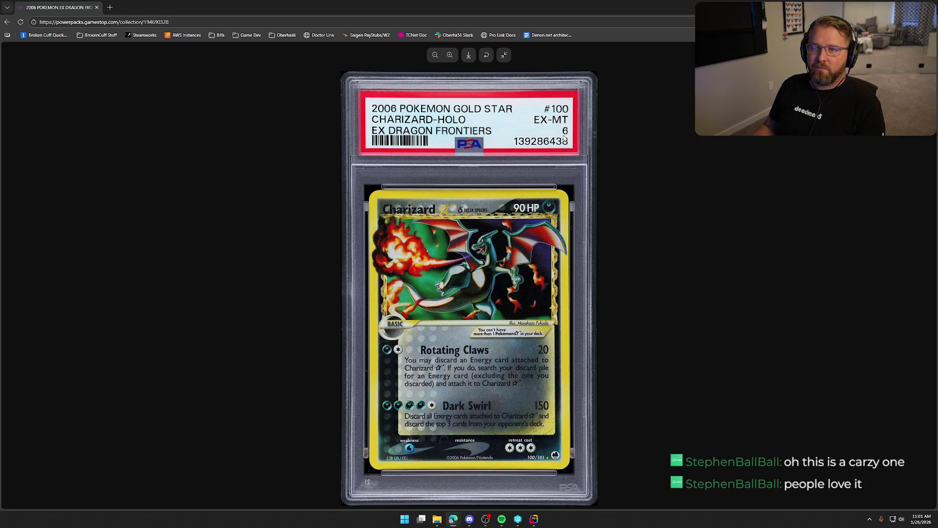
pyautogui.click(488, 55)
pyautogui.click(487, 55)
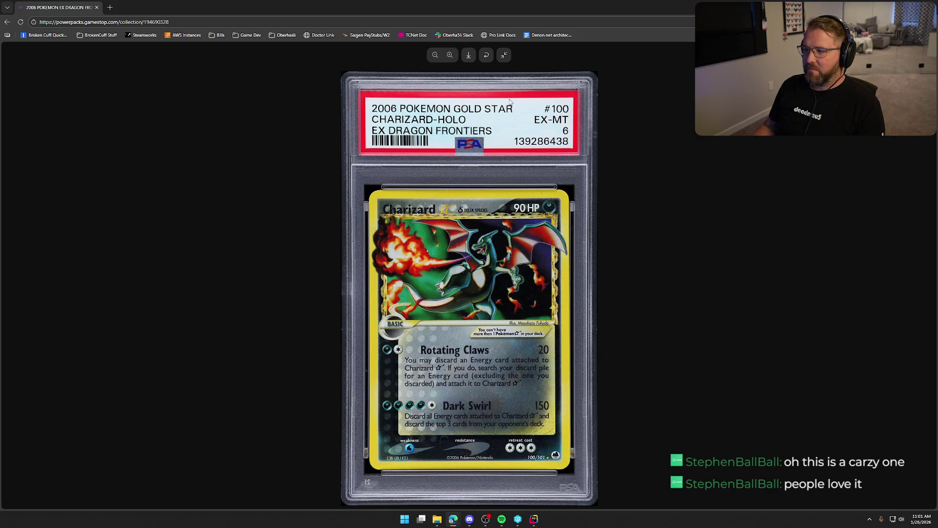
pyautogui.click(505, 56)
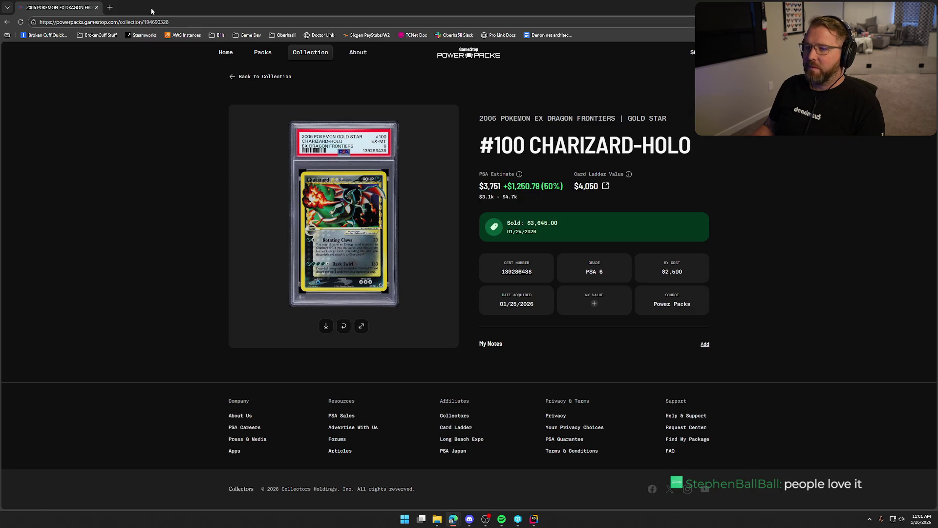
pyautogui.moveTo(168, 10)
pyautogui.mouseDown()
pyautogui.moveTo(880, 147)
pyautogui.moveTo(937, 147)
pyautogui.mouseUp()
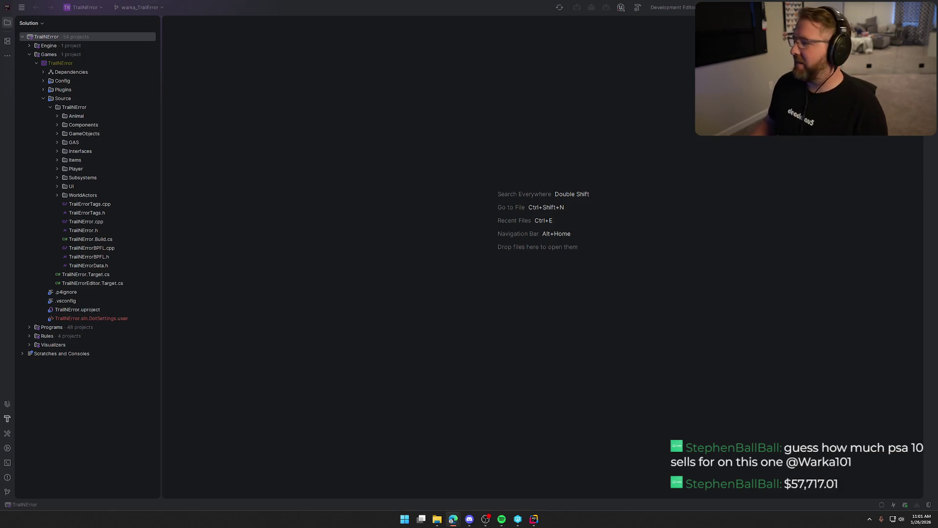
# - Return to the maximized Lunar pack page and view the #65 Shining Gyarados-Holo details
pyautogui.hotkey('alt', 'Tab')
pyautogui.doubleClick(486, 68)
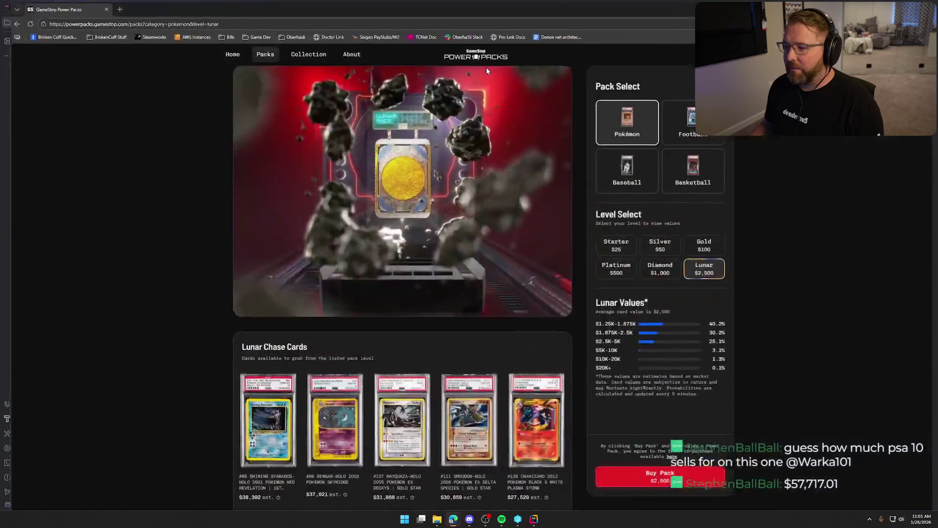
pyautogui.scroll(-4, 254, 406)
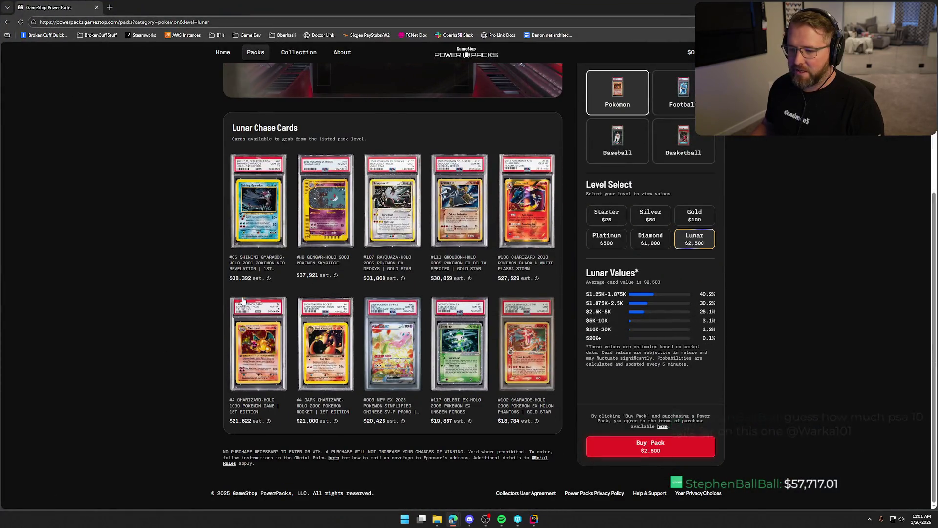
pyautogui.click(230, 277)
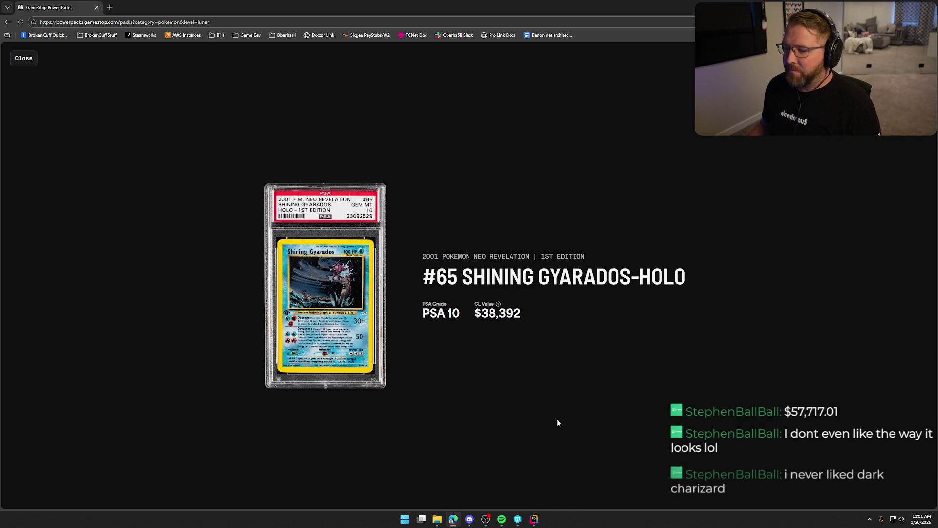
pyautogui.click(23, 59)
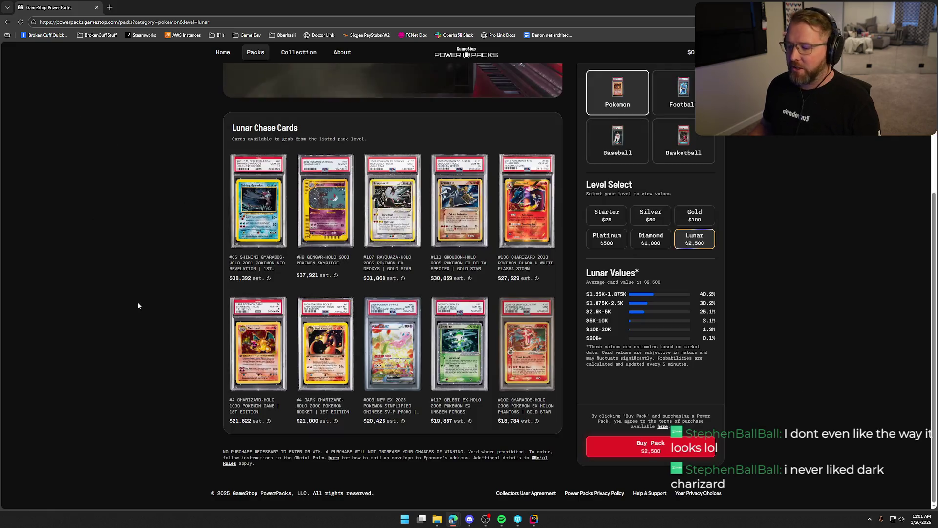
# - View details for the #4 Dark Charizard-Holo, 1999 #4 Charizard-Holo and #136 Charizard
pyautogui.click(349, 386)
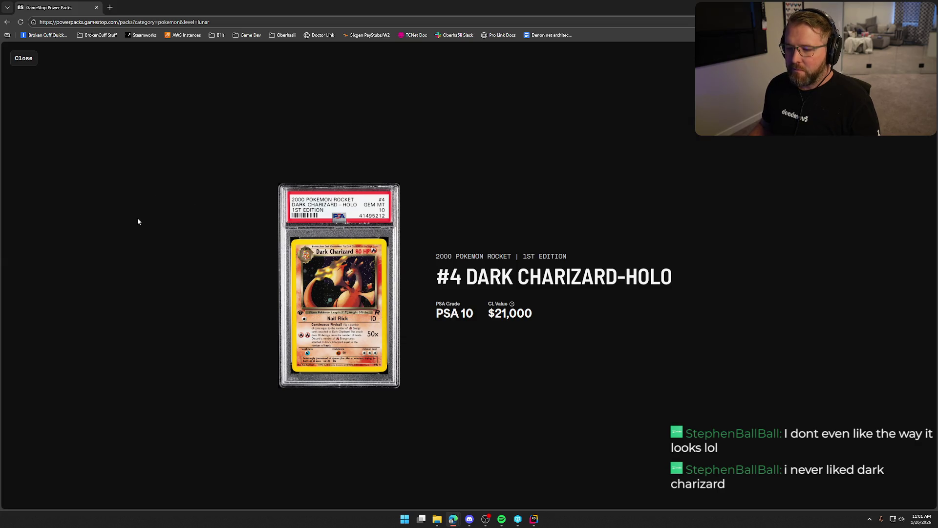
pyautogui.click(25, 60)
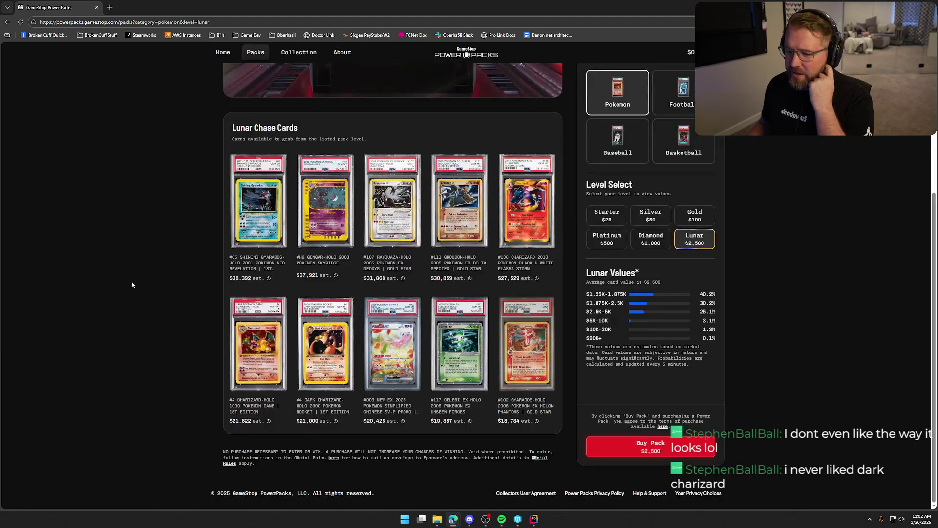
pyautogui.click(260, 361)
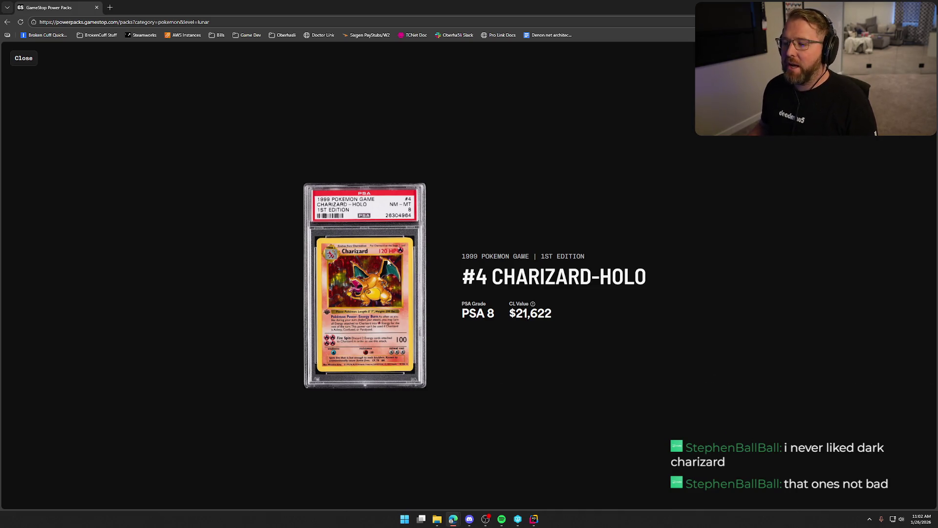
pyautogui.click(21, 59)
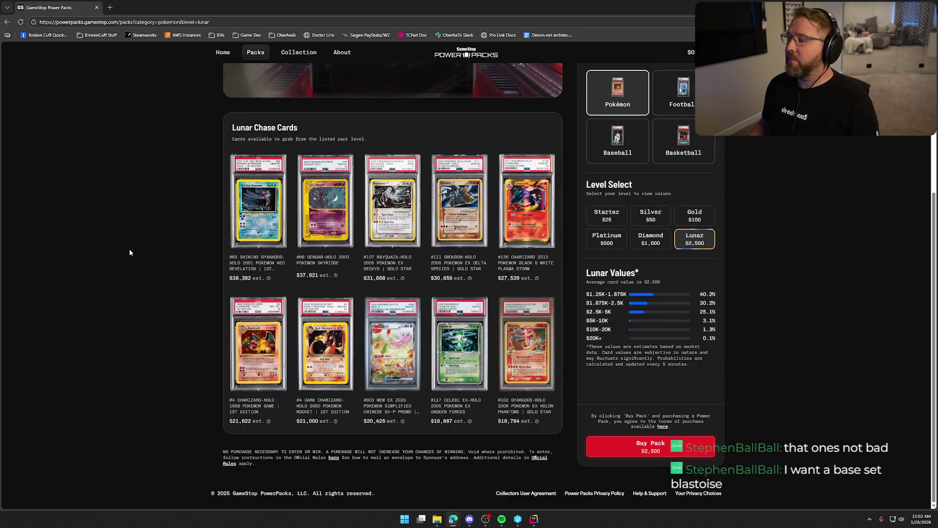
pyautogui.click(514, 220)
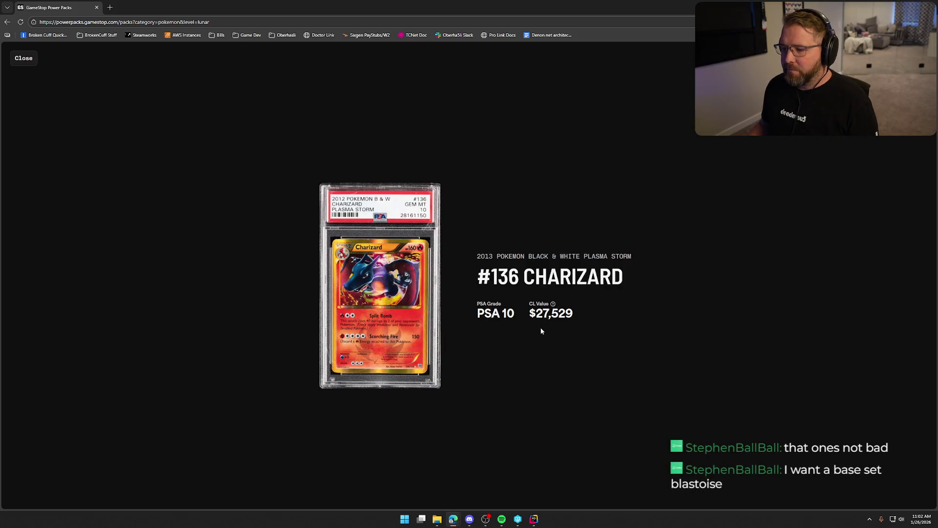
pyautogui.click(20, 62)
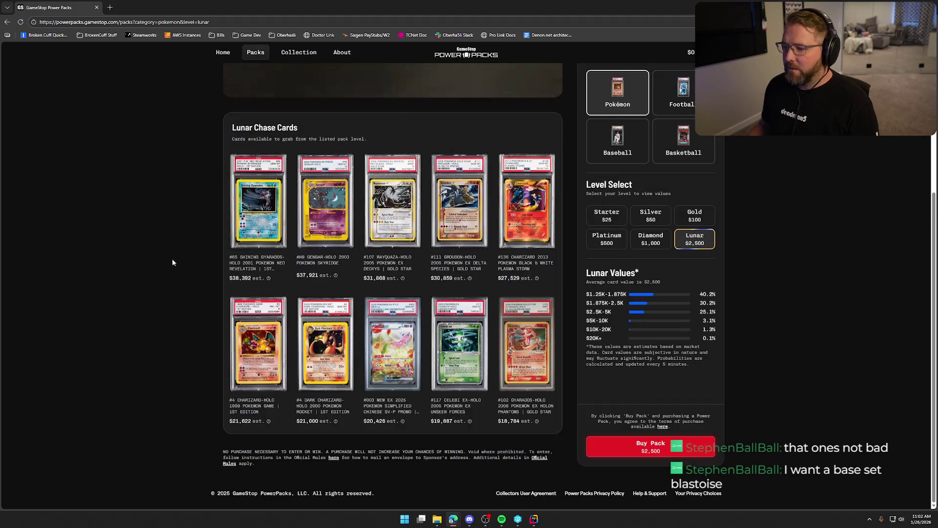
# - Check the #68 Gengar-Holo card, return to the top of the Lunar page, then switch to Rider
pyautogui.click(329, 216)
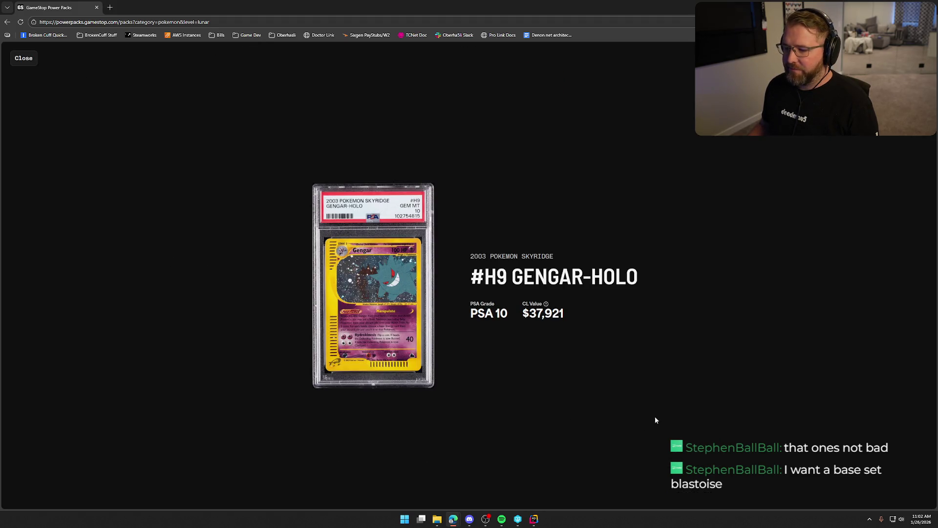
pyautogui.click(21, 59)
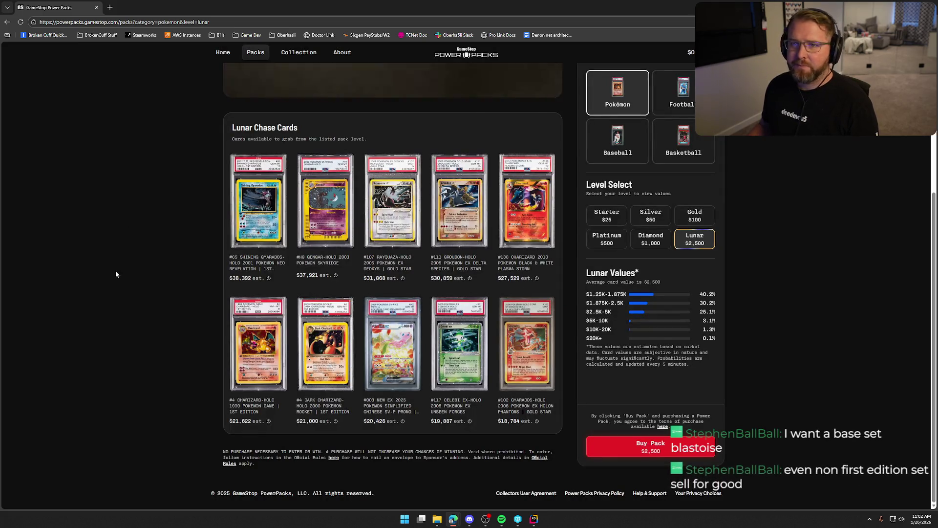
pyautogui.scroll(4, 141, 277)
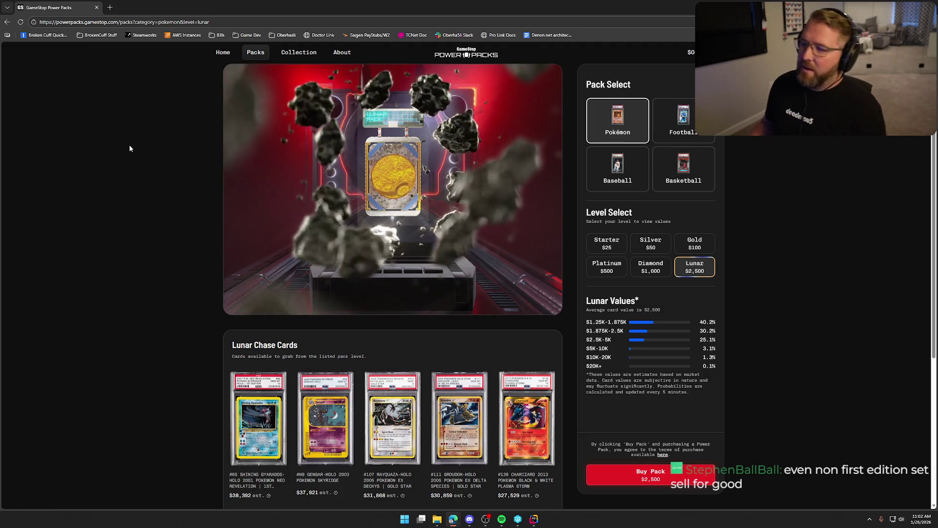
pyautogui.hotkey('alt', 'Tab')
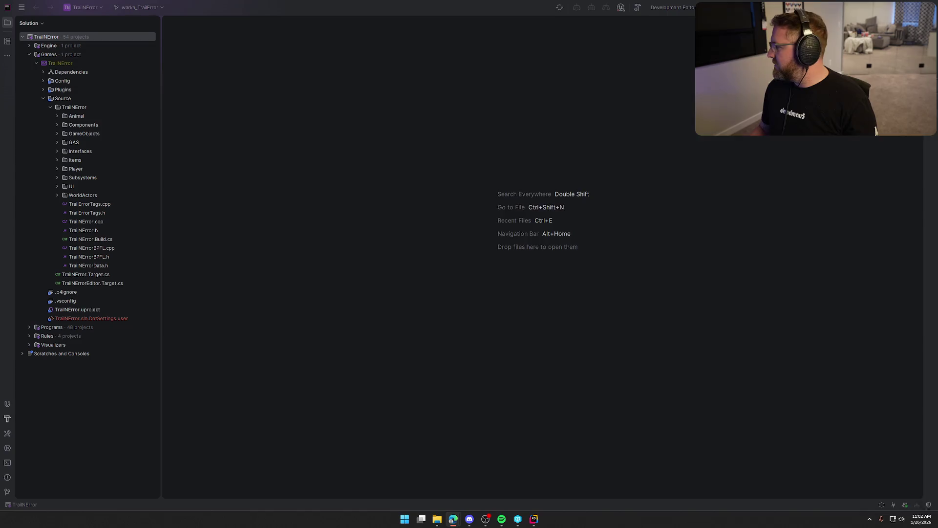
# - Switch from Edge back to the Rider window holding the TrailNError solution
pyautogui.hotkey('alt', 'Tab')
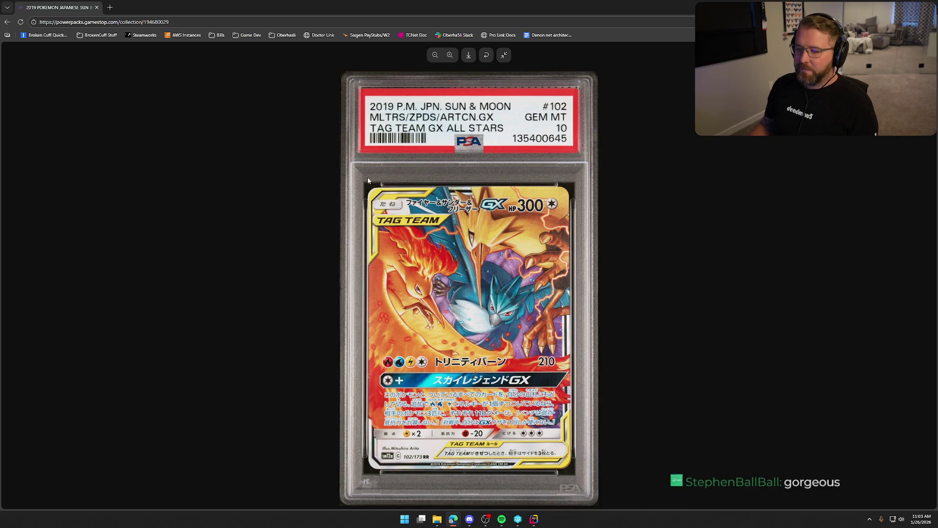
# - After viewing the PSA 10 Moltres, Zapdos & Articuno Tag Team GX card, minimize Edge to reveal Rider
pyautogui.press('super+Down')
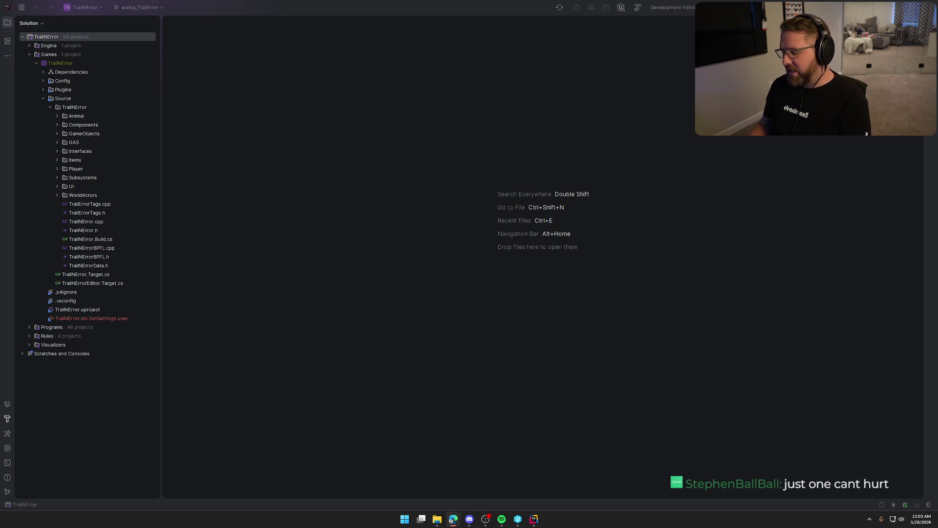
# - Drag Edge over Rider, push it off the right edge, then bring it back in front
pyautogui.moveTo(937, 53); pyautogui.dragTo(455, 51)
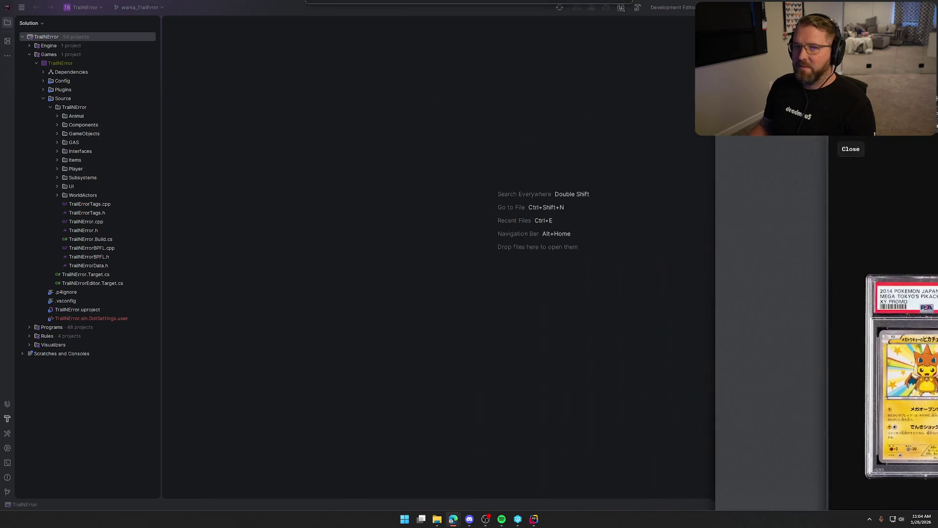
pyautogui.moveTo(423, 45); pyautogui.dragTo(937, 47)
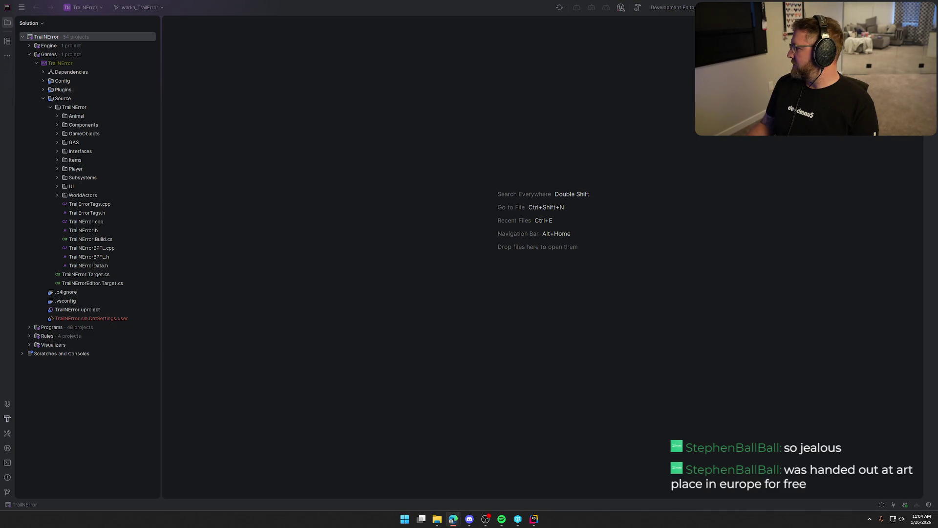
pyautogui.hotkey('alt', 'Tab')
# - Maximize Edge, unmute the $25 Starter pack animation revealing a $33 PSA 3 Rayquaza C LV.X-Holo, then return to Rider
pyautogui.doubleClick(556, 34)
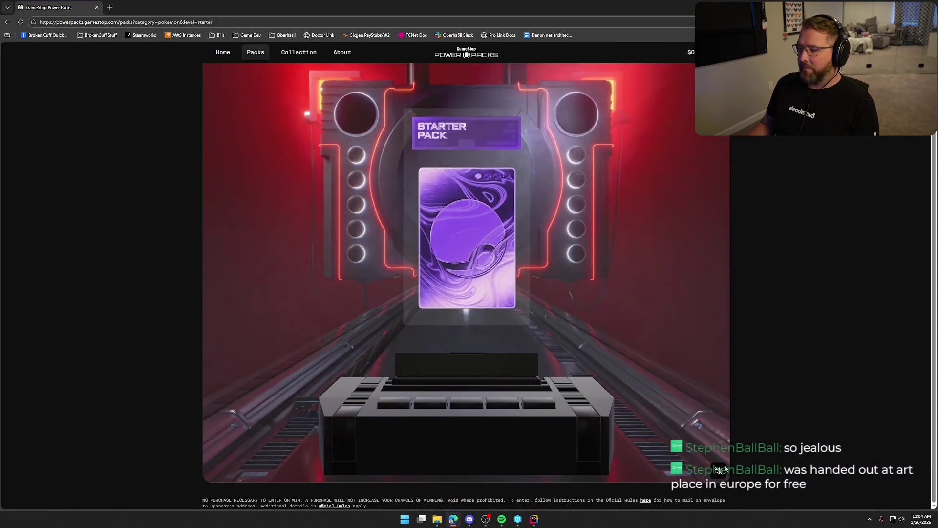
pyautogui.click(719, 469)
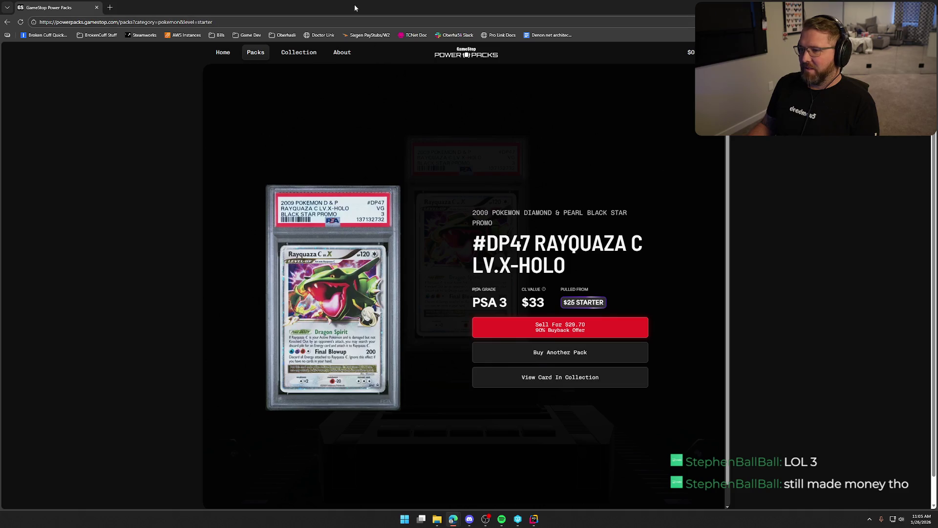
pyautogui.hotkey('alt', 'Tab')
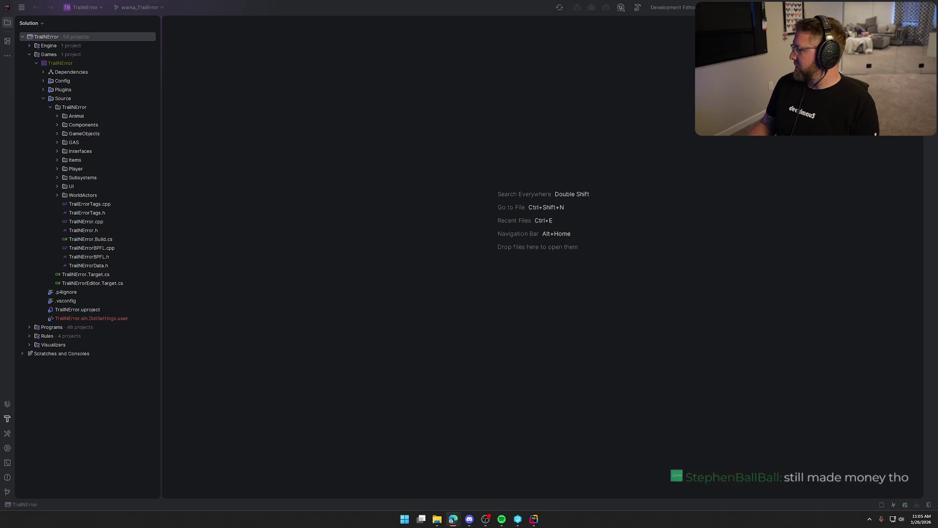
# - Switch from Rider back to the Edge window on the Pokémon Starter pack page
pyautogui.hotkey('alt', 'Tab')
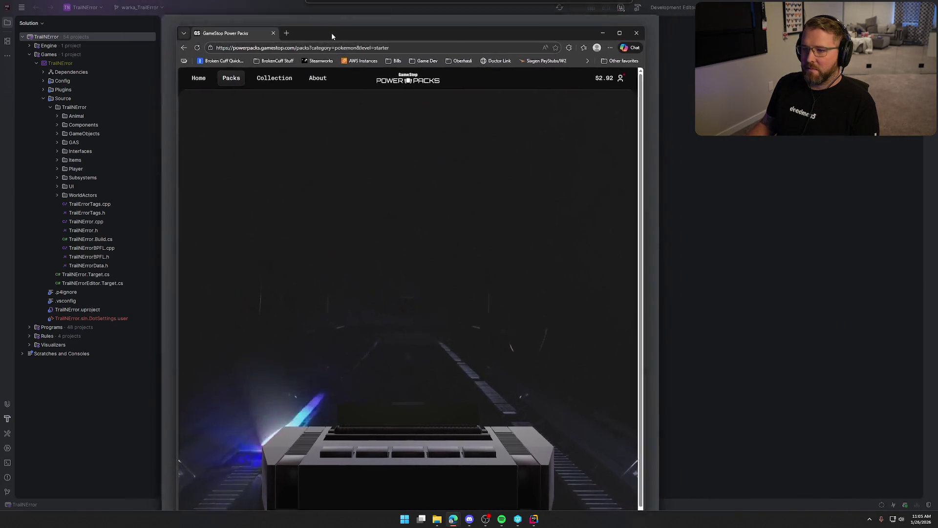
# - Maximize Edge and unmute the Starter pack animation, revealing a $26 PSA 9 Pikachu in Batik Shirt
pyautogui.doubleClick(332, 32)
pyautogui.click(717, 499)
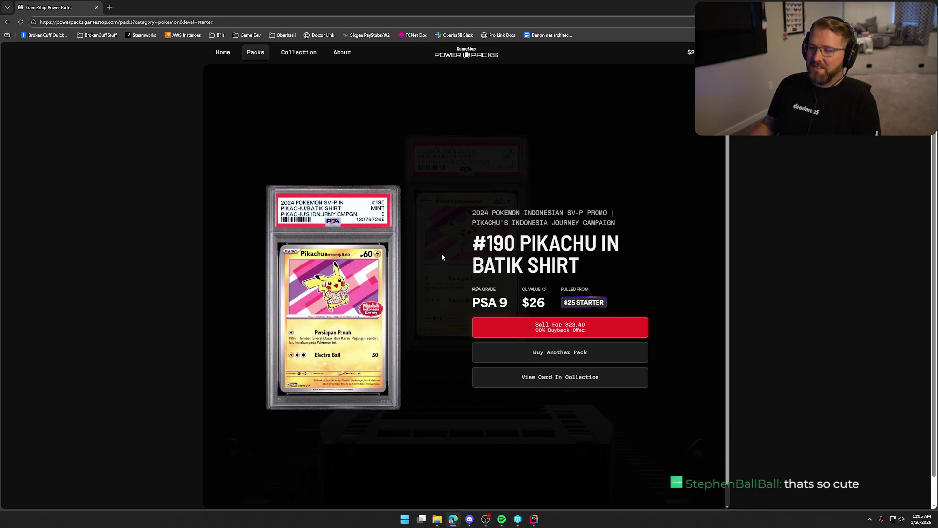
# - Switch to Rider, then drag the Edge window back over it on the Silver pack page
pyautogui.hotkey('alt', 'Tab')
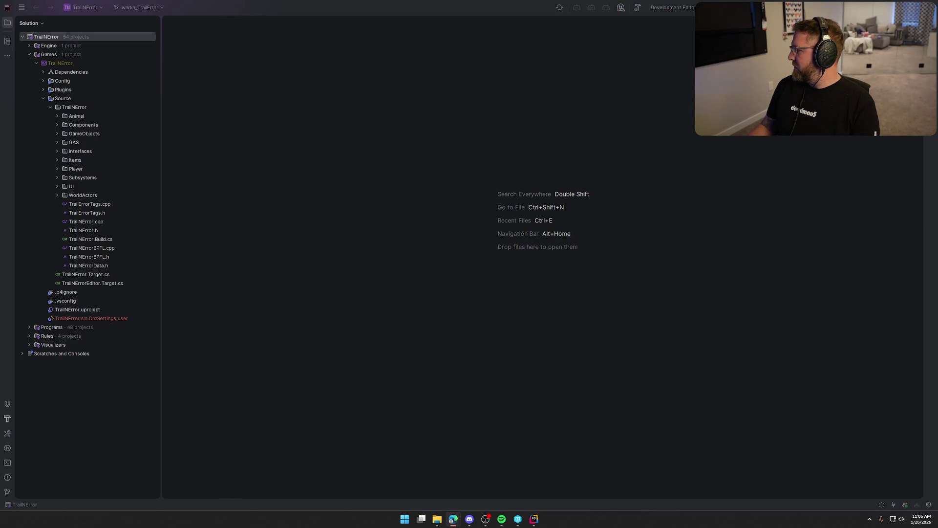
pyautogui.moveTo(937, 68)
pyautogui.mouseDown()
pyautogui.moveTo(641, 67)
pyautogui.moveTo(485, 36)
pyautogui.mouseUp()
# - Maximize Edge, unmute the $50 Silver pack opening, sell the PSA 9 Aroma Lady for $25.20, then return to Rider
pyautogui.doubleClick(484, 36)
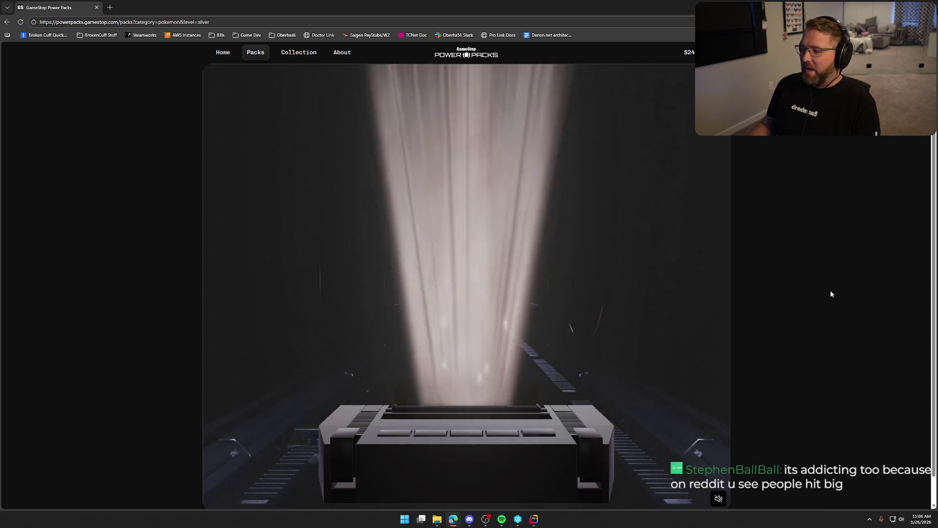
pyautogui.click(719, 498)
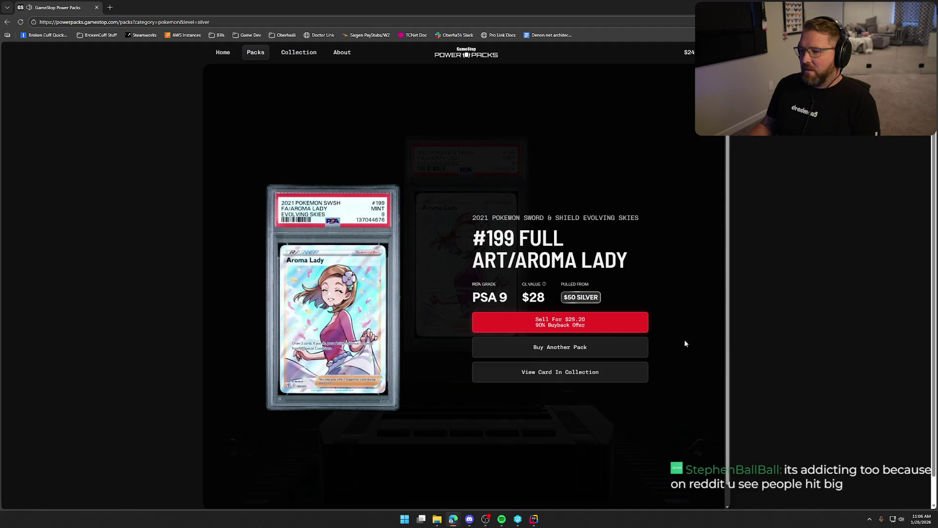
pyautogui.click(616, 326)
pyautogui.hotkey('alt', 'Tab')
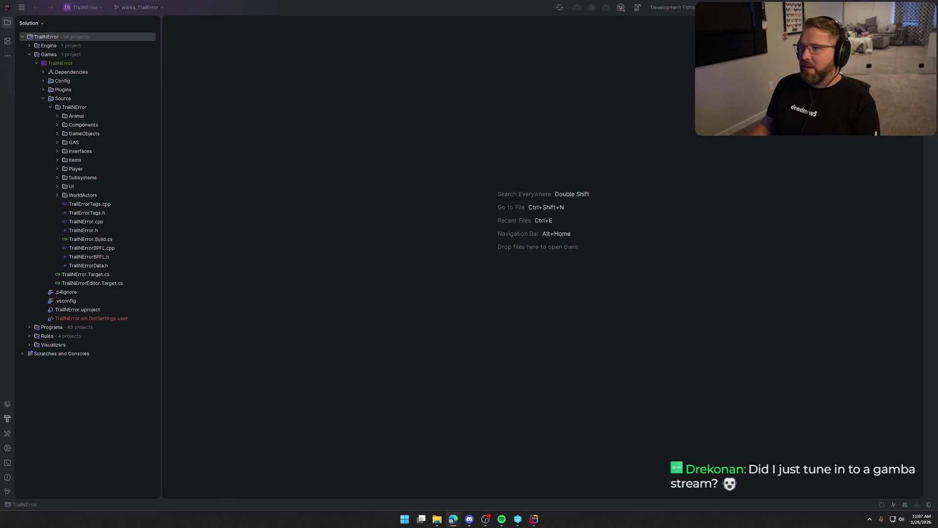
# - Check the Starter pack's $19 PSA 9 Mega Charizard X ex pull in Edge, then switch back to Rider
pyautogui.hotkey('alt', 'Tab')
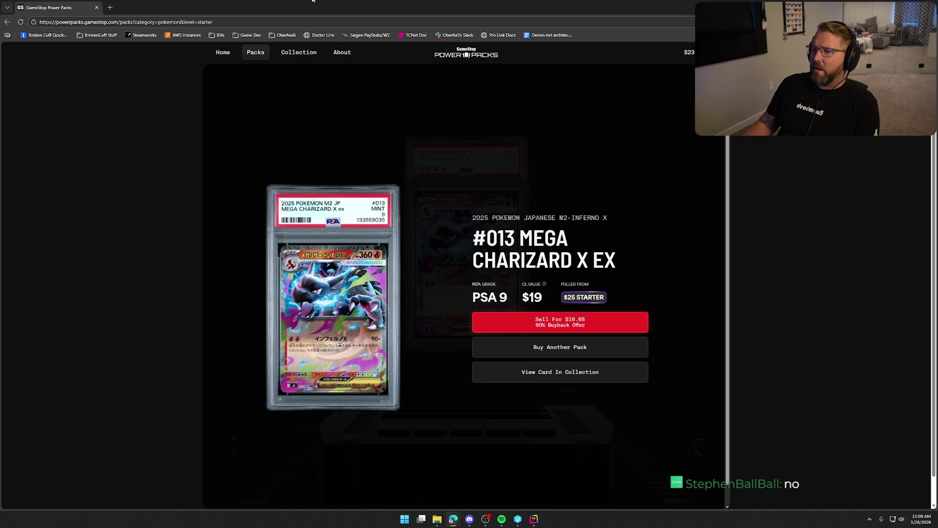
pyautogui.hotkey('alt', 'Tab')
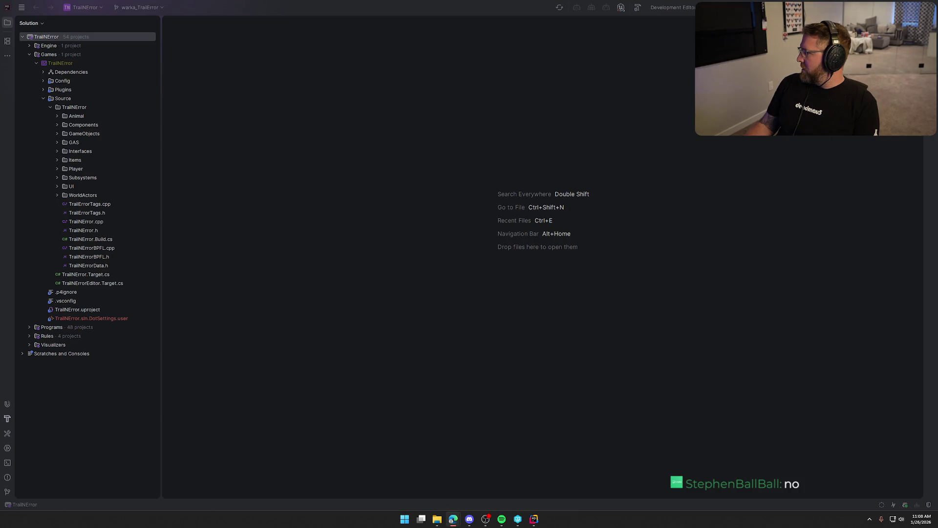
# - Maximize the browser, unmute the Starter pack pulling a PSA 10 Wellspring Mask Ogerpon ex, then return to the $25 payment panel
pyautogui.moveTo(937, 157)
pyautogui.mouseDown()
pyautogui.moveTo(796, 155)
pyautogui.moveTo(539, 114)
pyautogui.mouseUp()
pyautogui.doubleClick(538, 114)
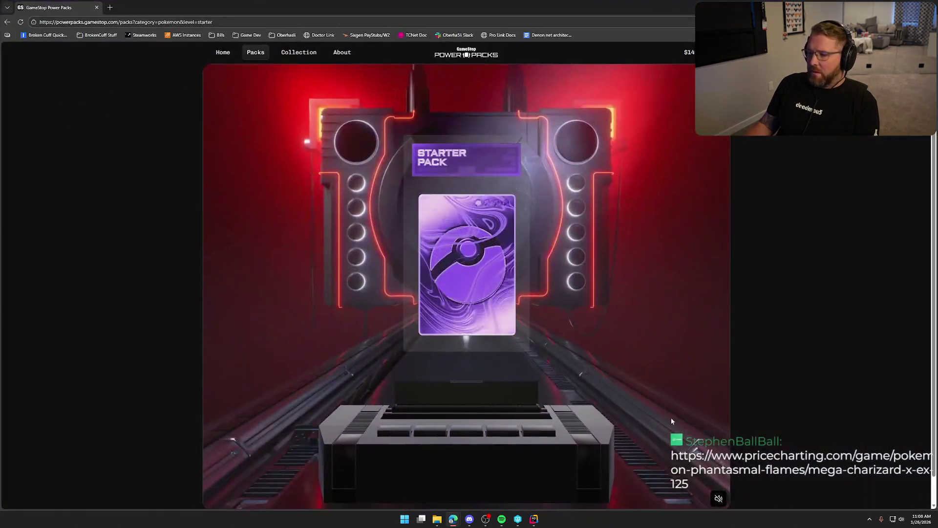
pyautogui.click(719, 498)
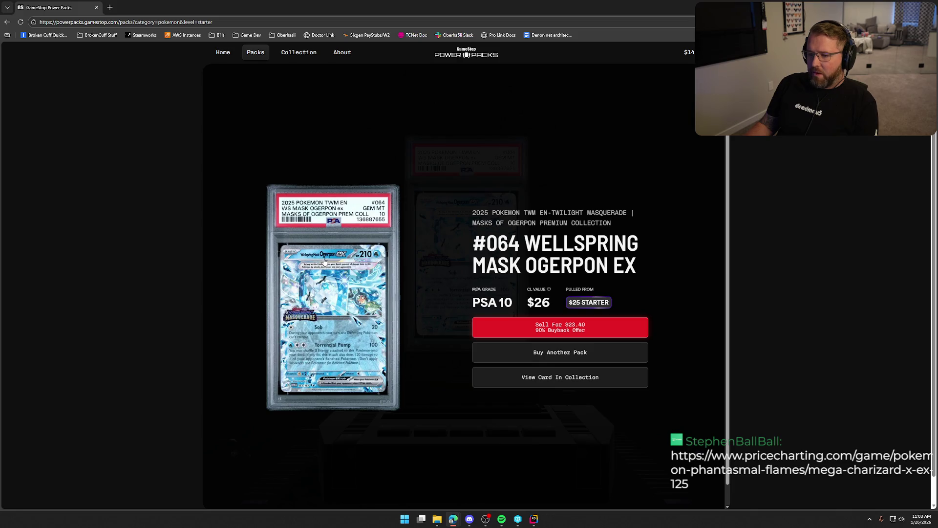
pyautogui.hotkey('alt', 'Tab')
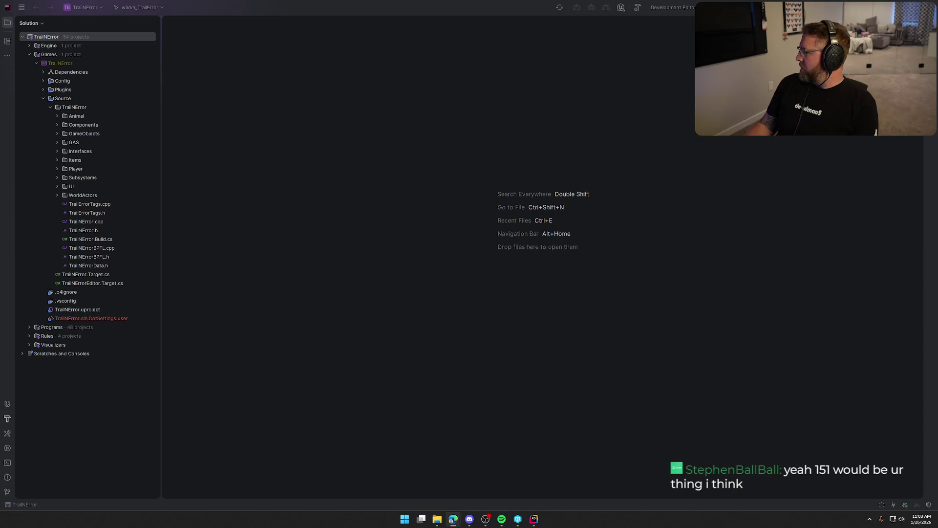
pyautogui.hotkey('alt', 'Tab')
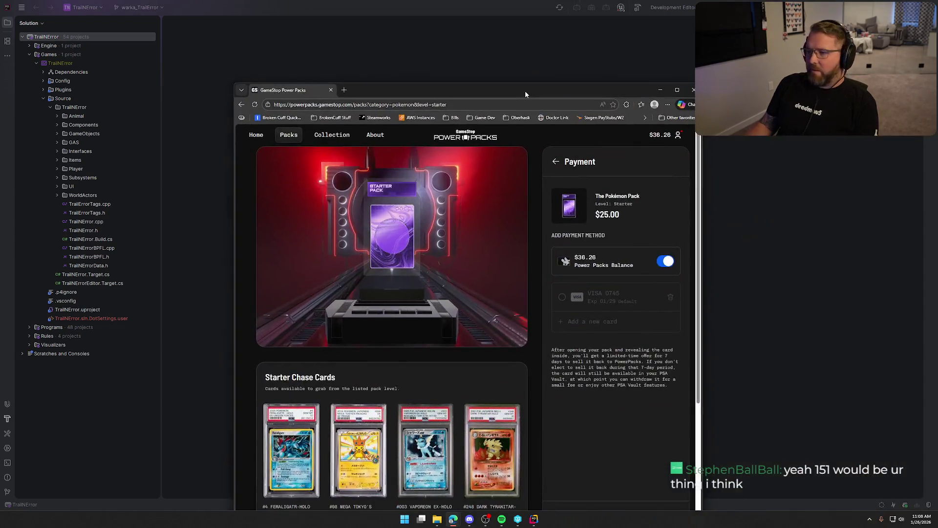
# - Maximise and unmute the Starter pack reveal of a PSA 9 #197 Pikachu ($16), then return to Rider
pyautogui.doubleClick(525, 90)
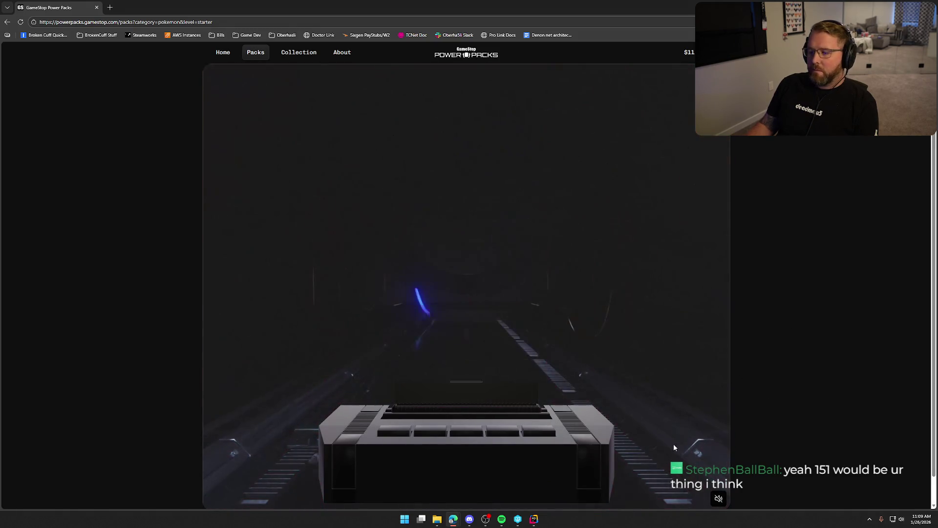
pyautogui.click(718, 498)
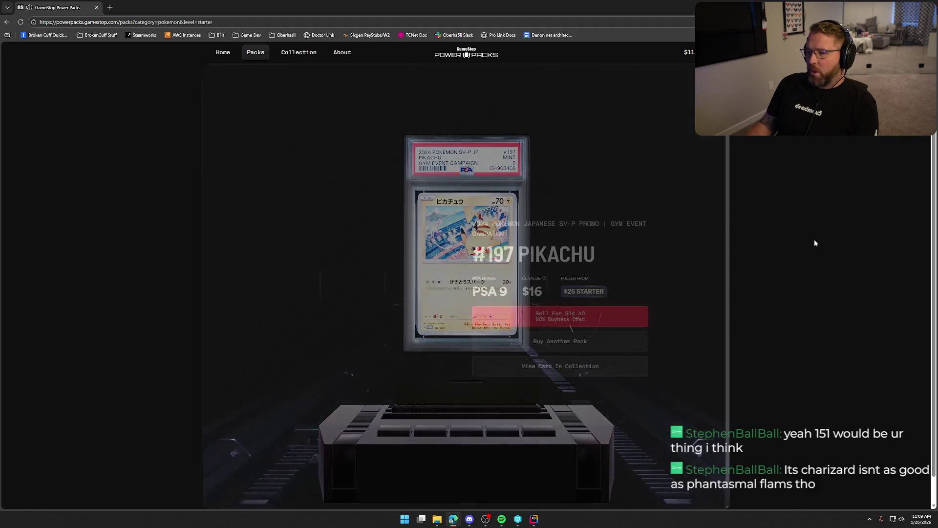
pyautogui.press('super+shift+Right')
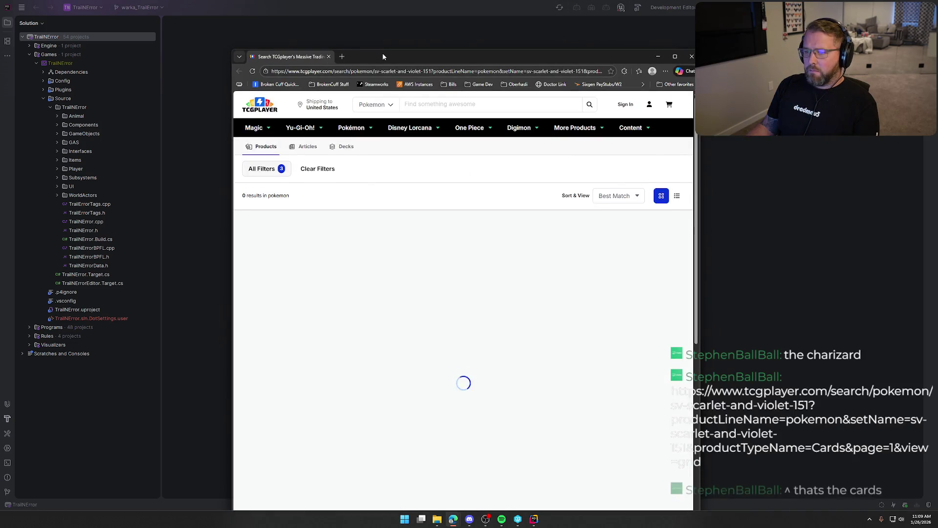
# - Sort the Scarlet & Violet 151 results by Price: High to Low
pyautogui.doubleClick(384, 53)
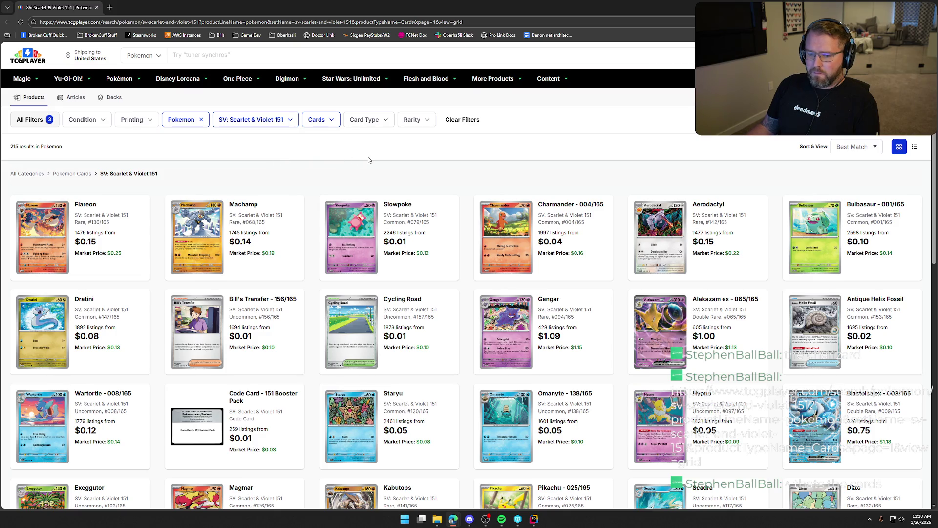
pyautogui.click(855, 146)
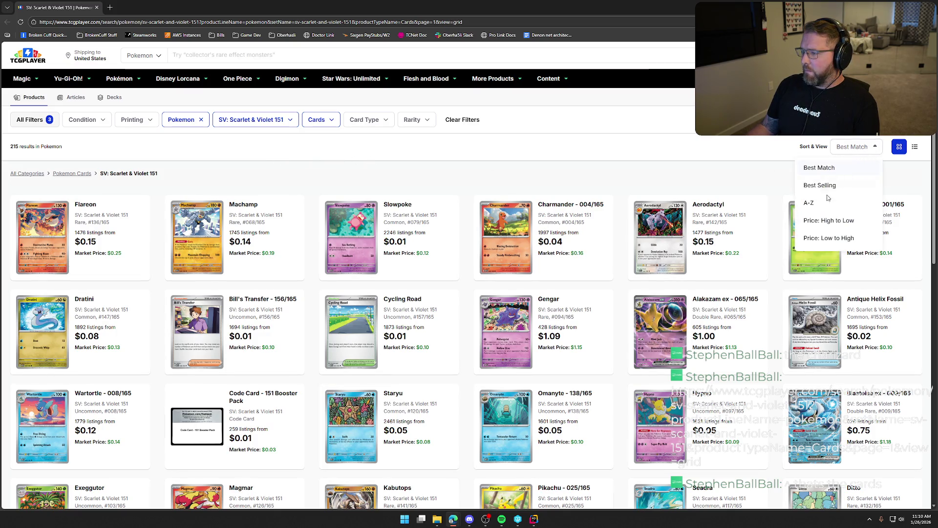
pyautogui.click(826, 221)
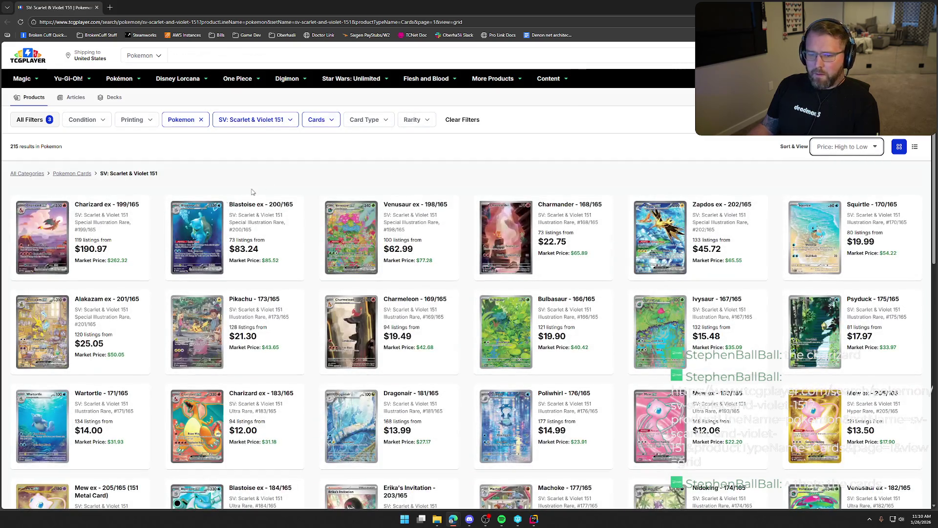
# - Check the Charizard ex 199/165 page, then open Blastoise ex 200/165 ($76.28 market price)
pyautogui.click(43, 227)
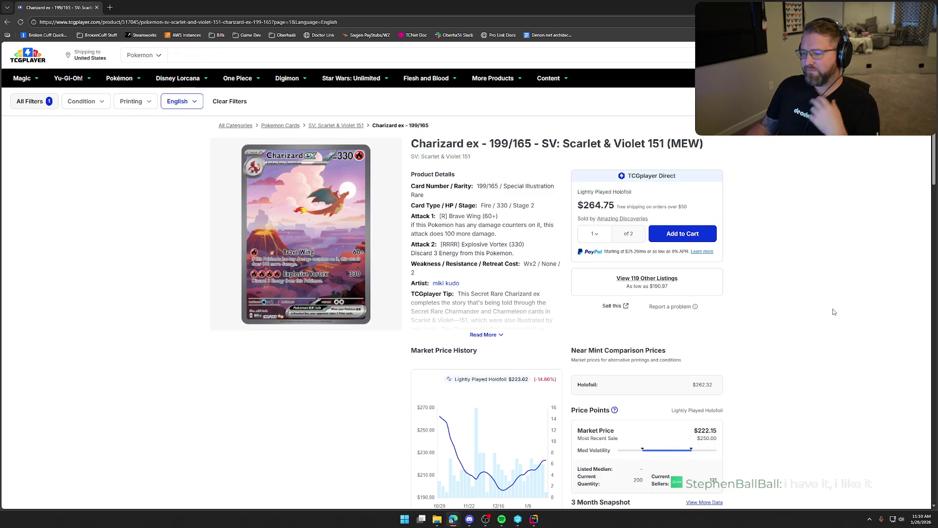
pyautogui.scroll(-3, 835, 312)
pyautogui.scroll(3, 835, 312)
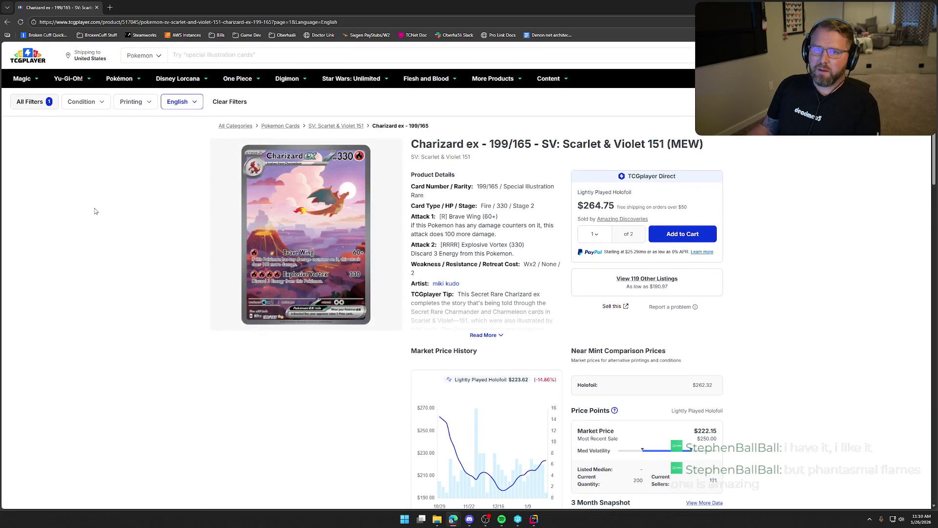
pyautogui.click(7, 22)
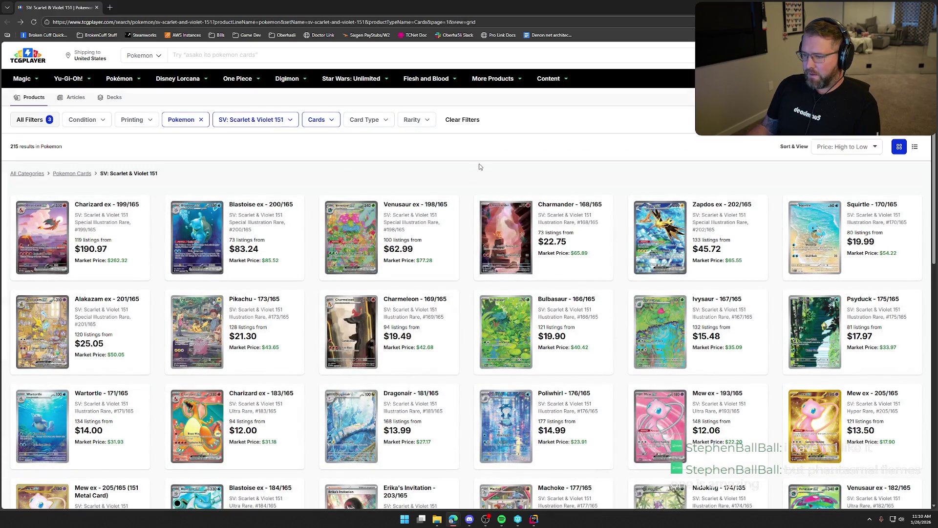
pyautogui.click(289, 243)
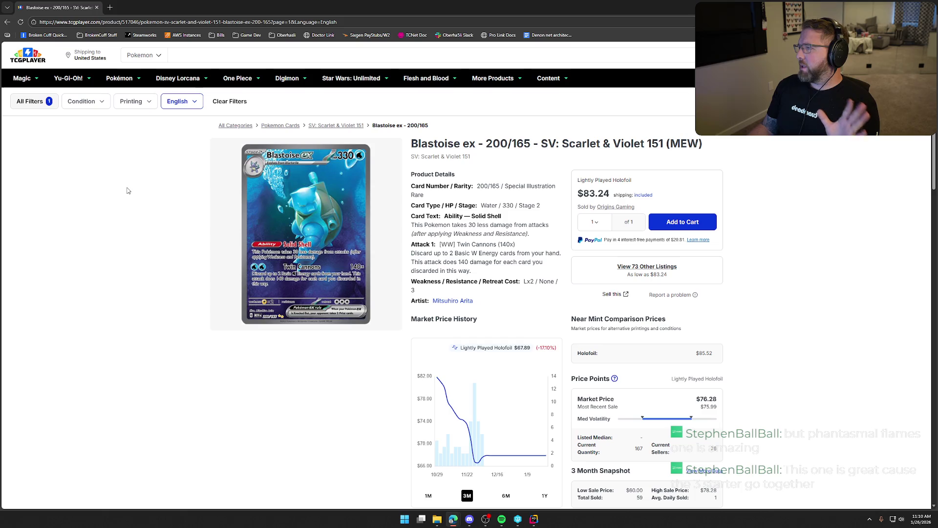
# - Switch between Rider and the maximised GameStop browser while the $50 Silver pack result plays
pyautogui.hotkey('alt', 'Tab')
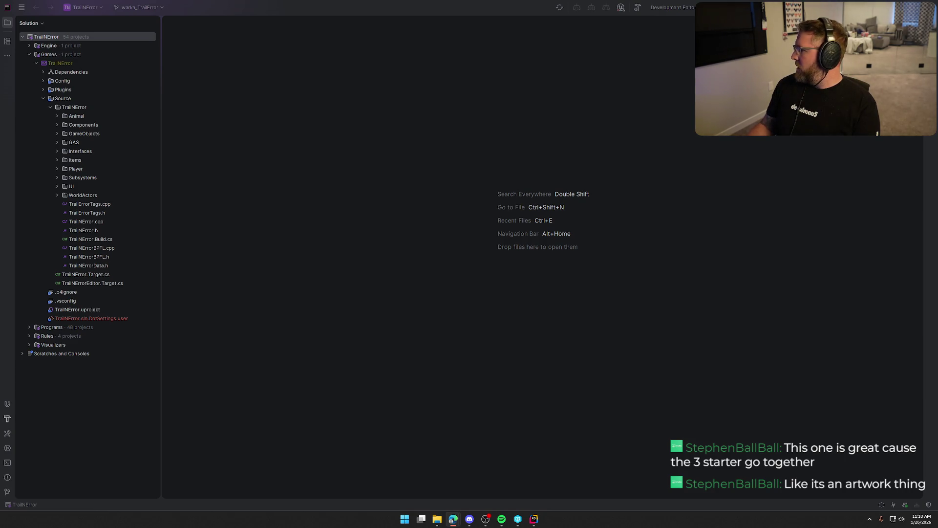
pyautogui.hotkey('alt', 'Tab')
pyautogui.doubleClick(427, 61)
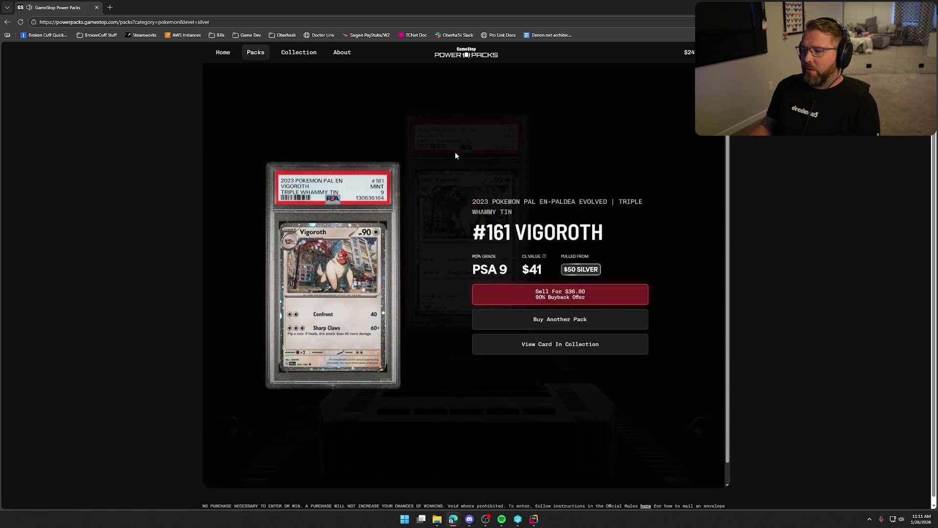
pyautogui.hotkey('alt', 'Tab')
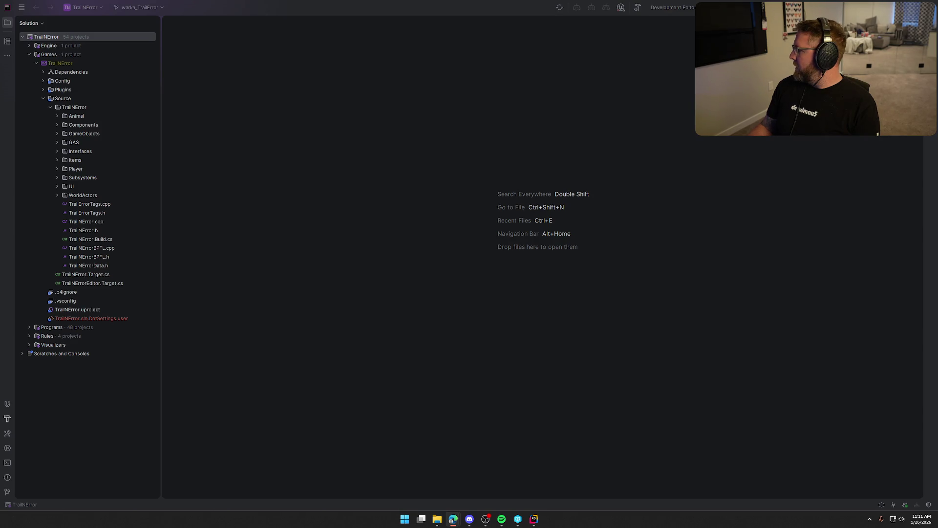
pyautogui.hotkey('alt', 'Tab')
pyautogui.doubleClick(450, 67)
# - Unmute the Silver pack opening, switch to Rider, then drag the GameStop browser back over it
pyautogui.click(719, 498)
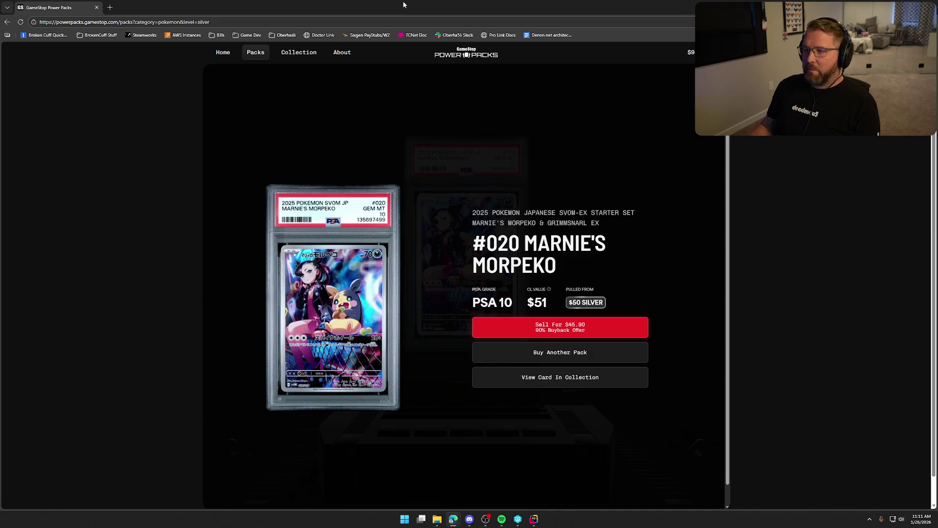
pyautogui.hotkey('alt', 'Tab')
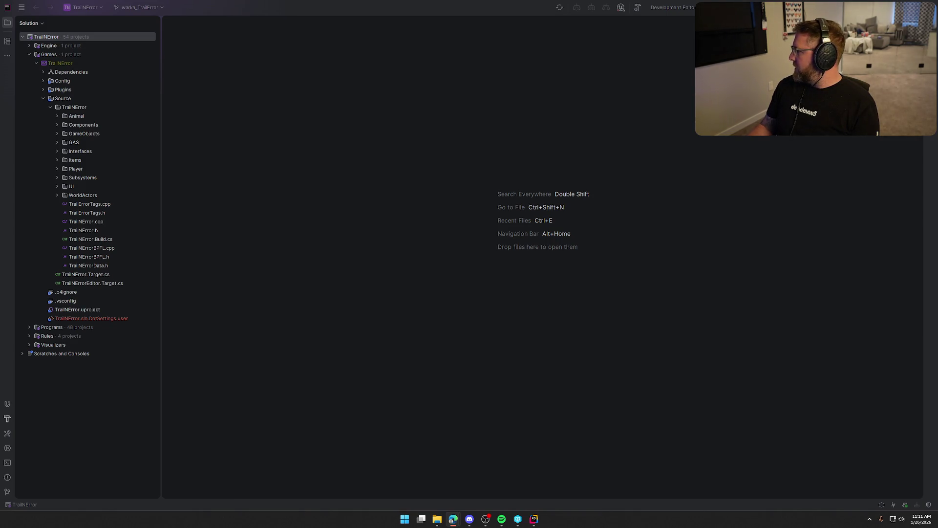
pyautogui.moveTo(704, 2)
pyautogui.mouseDown()
pyautogui.moveTo(699, 70)
pyautogui.moveTo(521, 1)
pyautogui.moveTo(521, 43)
pyautogui.moveTo(521, 1)
pyautogui.mouseUp()
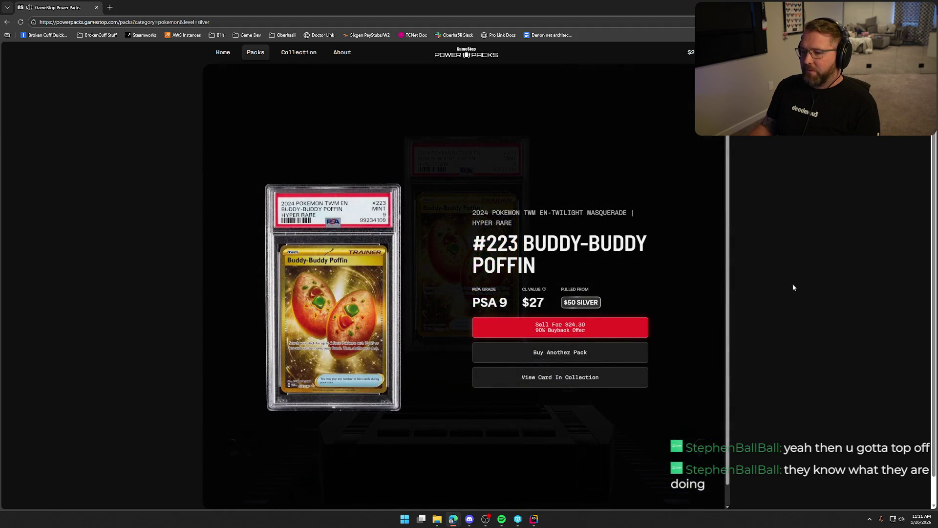
# - Minimise the browser after the Buddy-Buddy Poffin reveal, then drag it back onto the screen
pyautogui.press('super+Down')
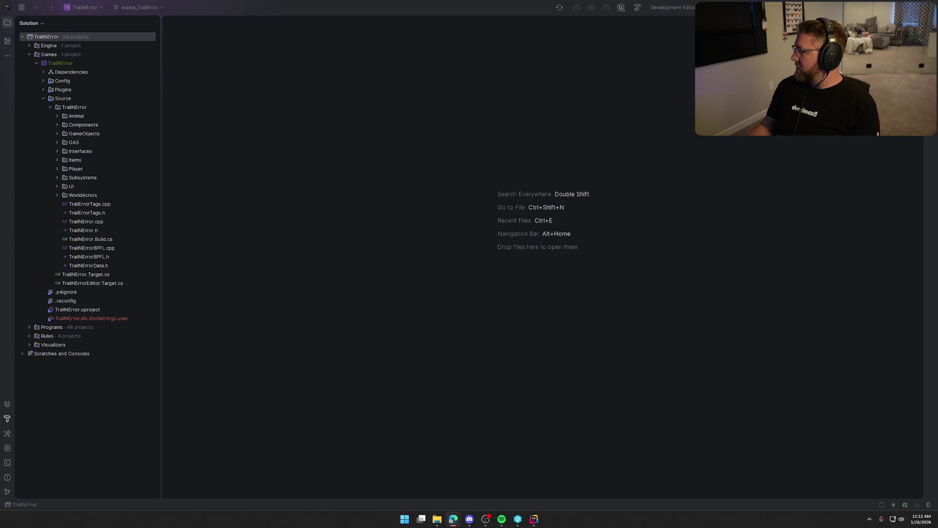
pyautogui.moveTo(937, 127); pyautogui.dragTo(578, 83)
# - Maximise and unmute the $25 Starter pack, pulling a PSA 8 #066 Gengar-Holo ($13), then return to Rider
pyautogui.doubleClick(578, 83)
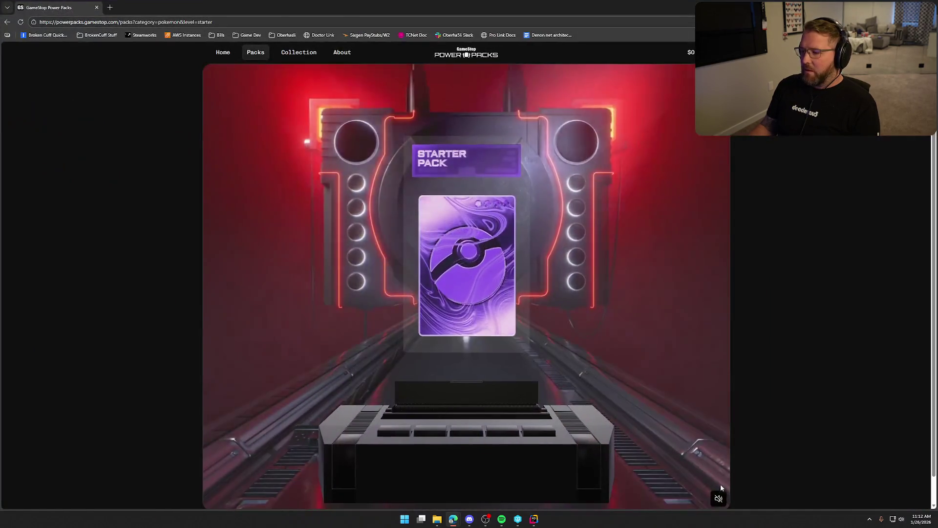
pyautogui.click(719, 497)
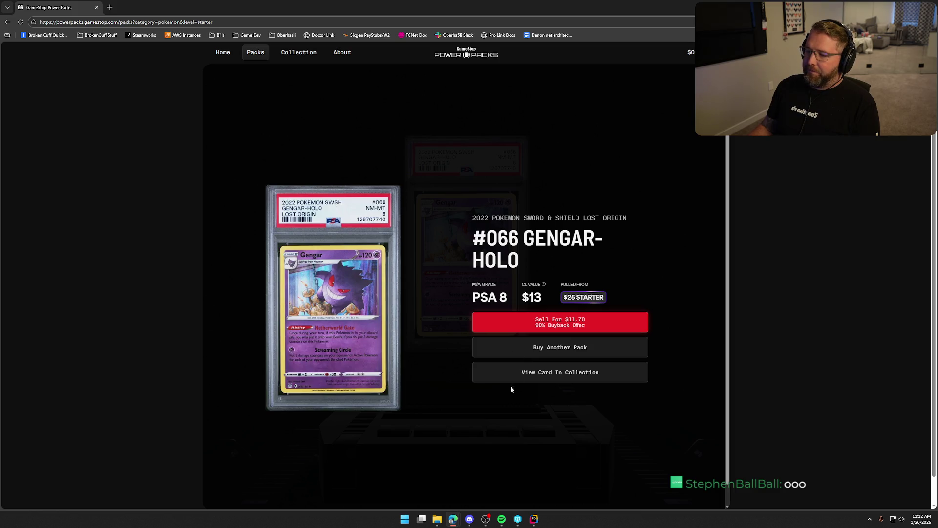
pyautogui.hotkey('alt', 'Tab')
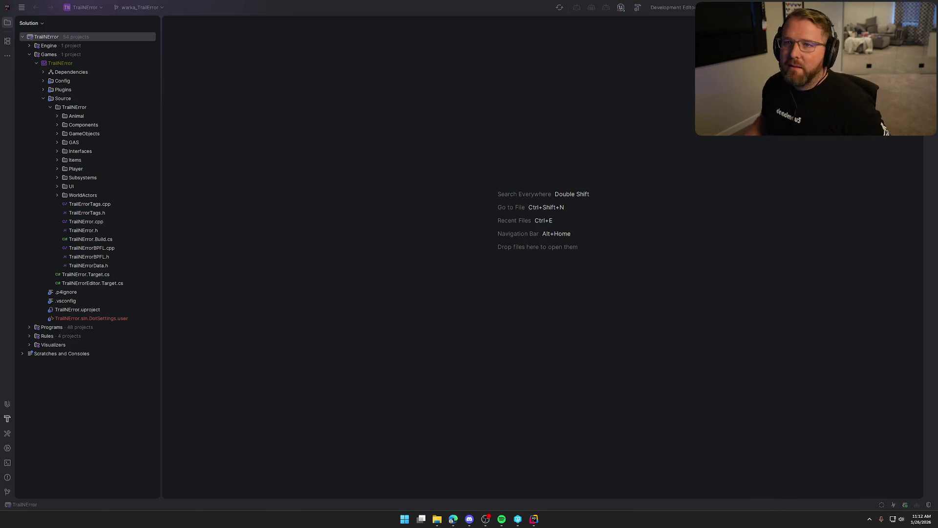
pyautogui.click(633, 401)
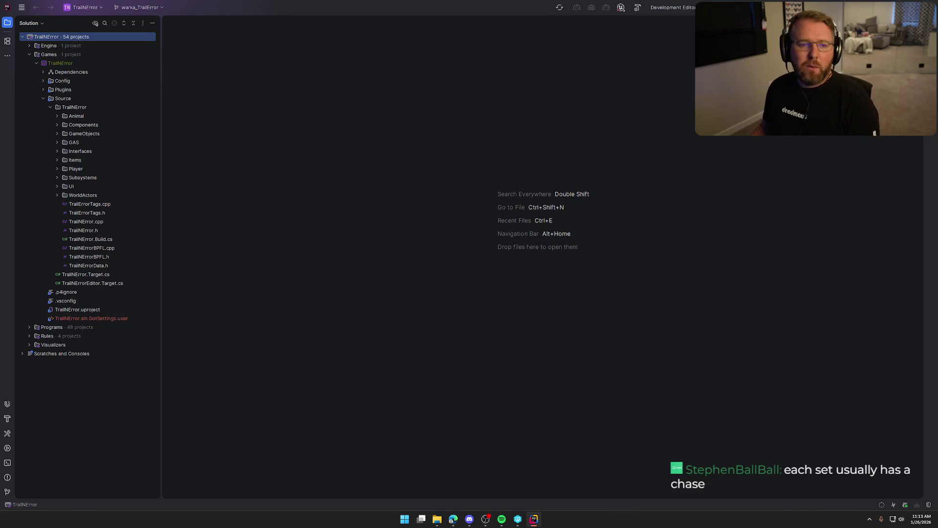
pyautogui.hotkey('alt', 'Tab')
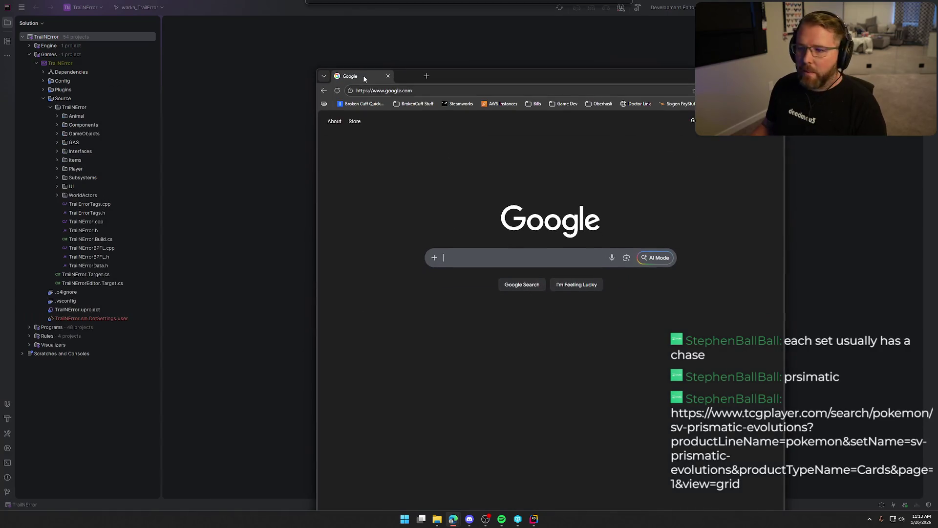
# - Sort Scarlet & Violet 151 by PSA 10 price descending and review Mew Ex #151 at $9,500
pyautogui.doubleClick(501, 73)
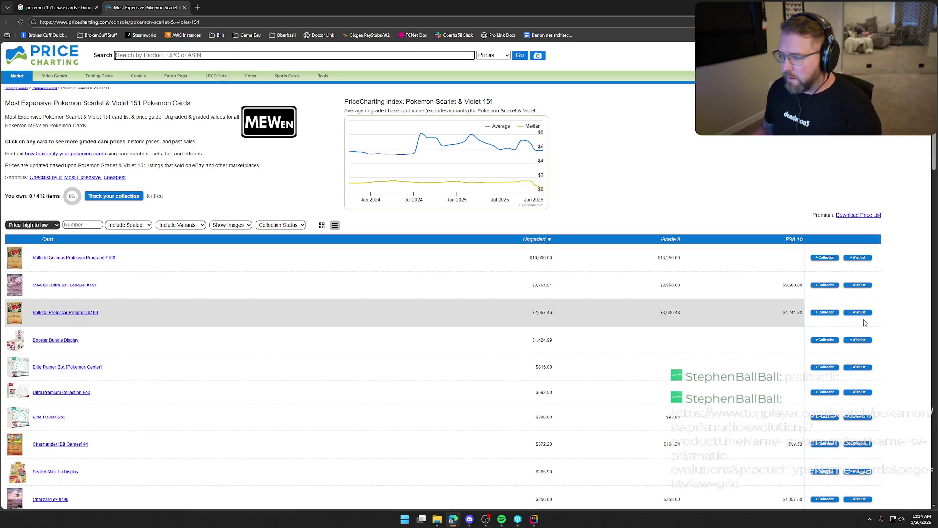
pyautogui.click(792, 240)
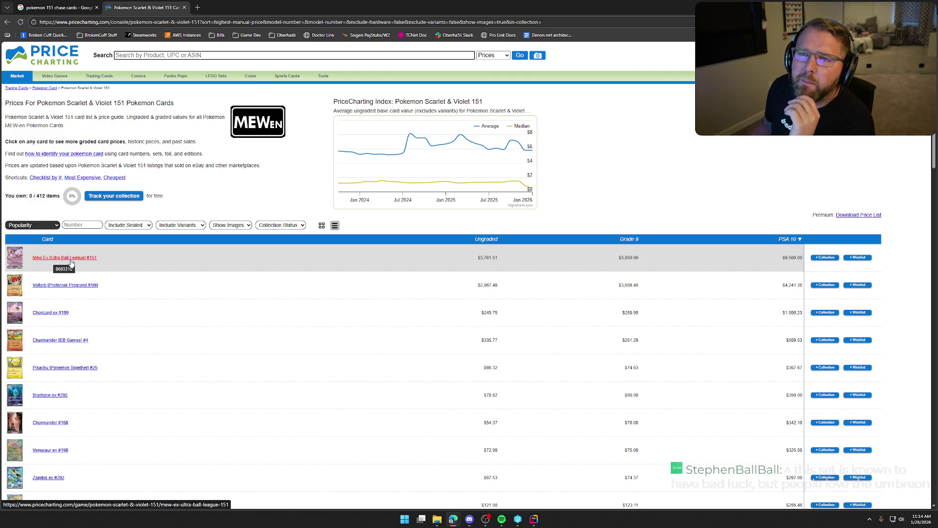
pyautogui.click(73, 260)
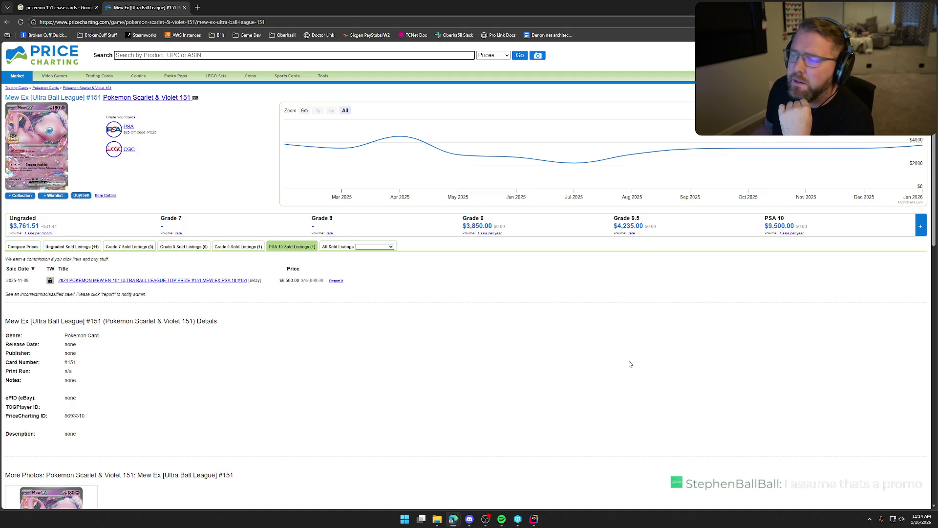
pyautogui.click(7, 22)
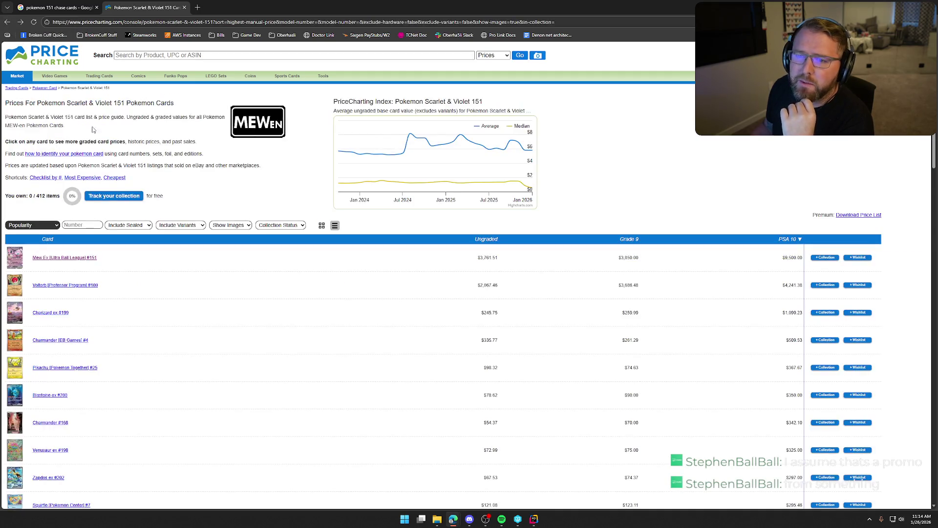
# - Check the Voltorb [Professor Program] #100 price page and return to the 151 list
pyautogui.moveTo(5, 103); pyautogui.dragTo(156, 104)
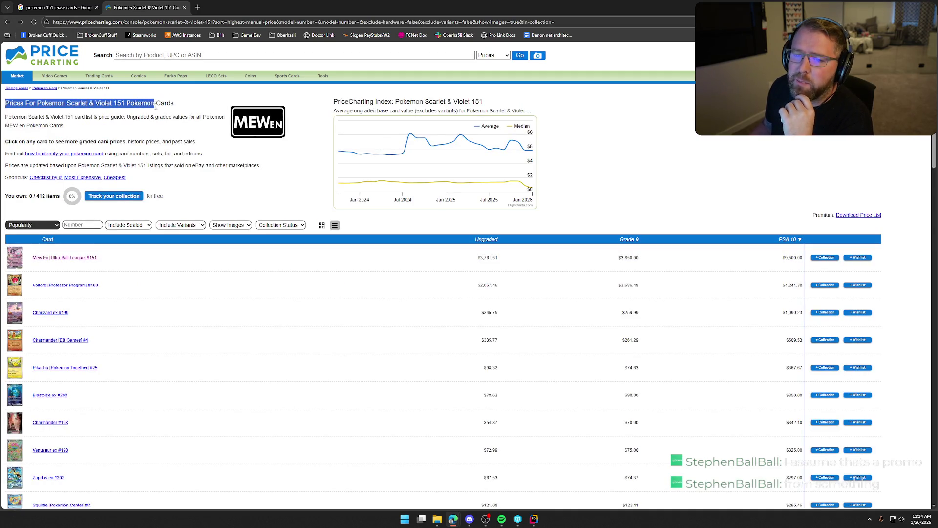
pyautogui.click(126, 131)
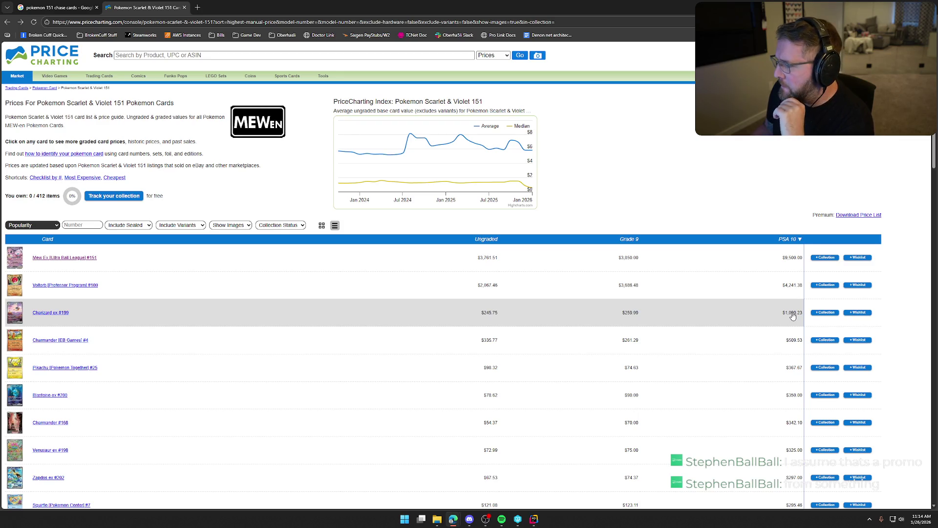
pyautogui.click(65, 285)
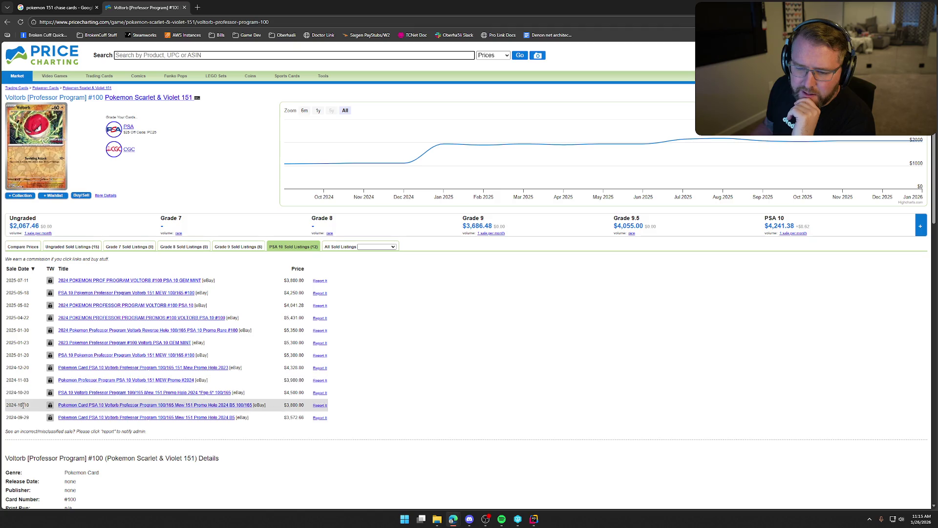
pyautogui.click(8, 22)
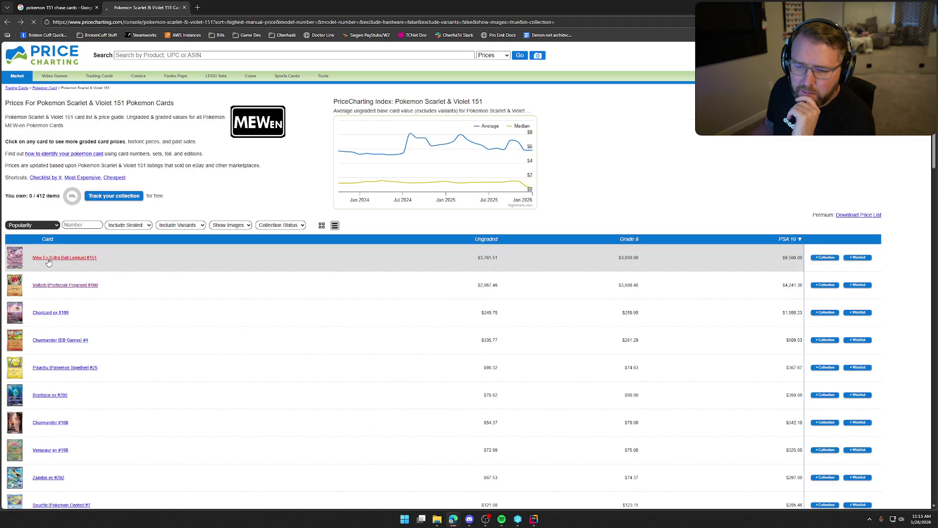
# - Review the Mew Ex [Ultra Ball League] page, then open Charizard ex #199 (PSA 10 $1,090.23)
pyautogui.click(62, 255)
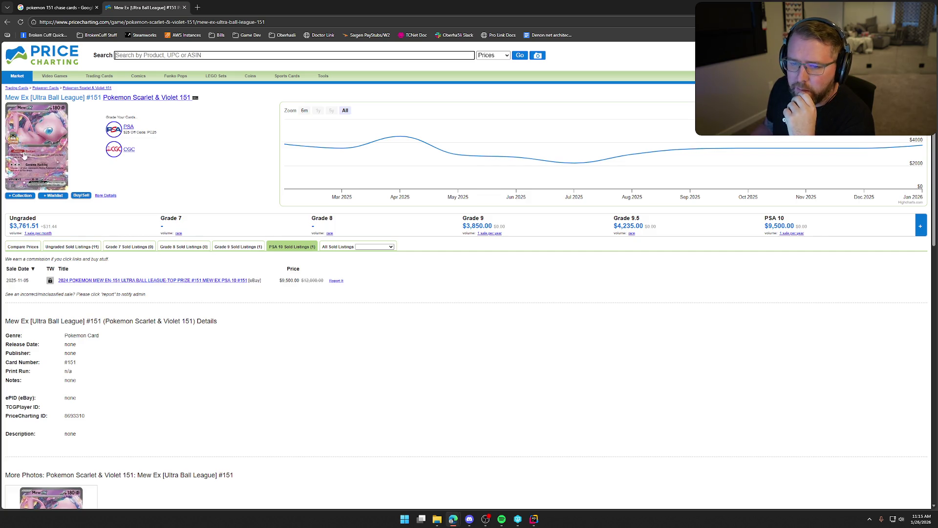
pyautogui.click(8, 22)
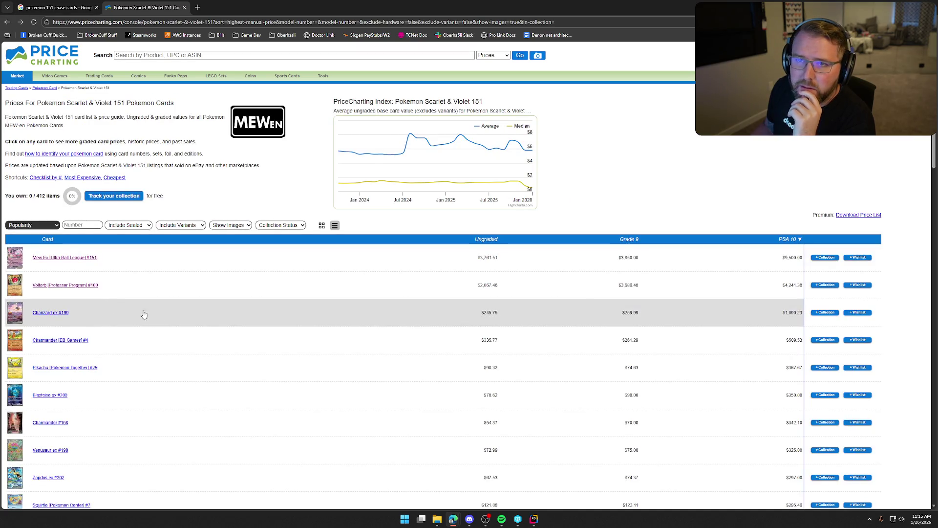
pyautogui.click(54, 314)
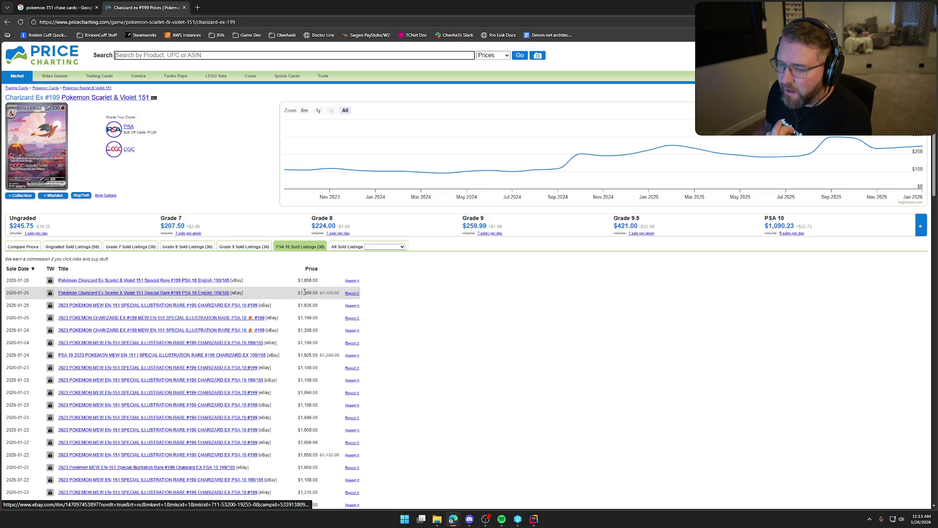
pyautogui.hotkey('alt', 'Left')
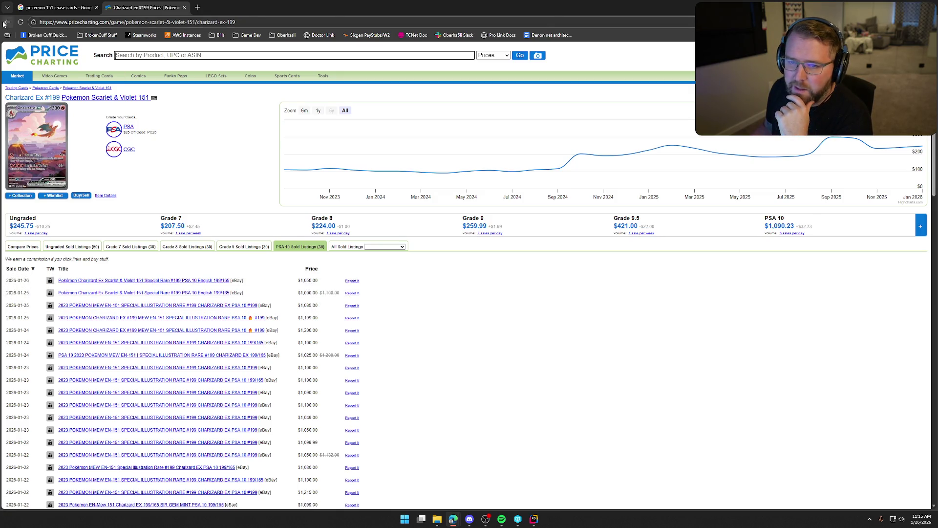
pyautogui.scroll(-1, 226, 365)
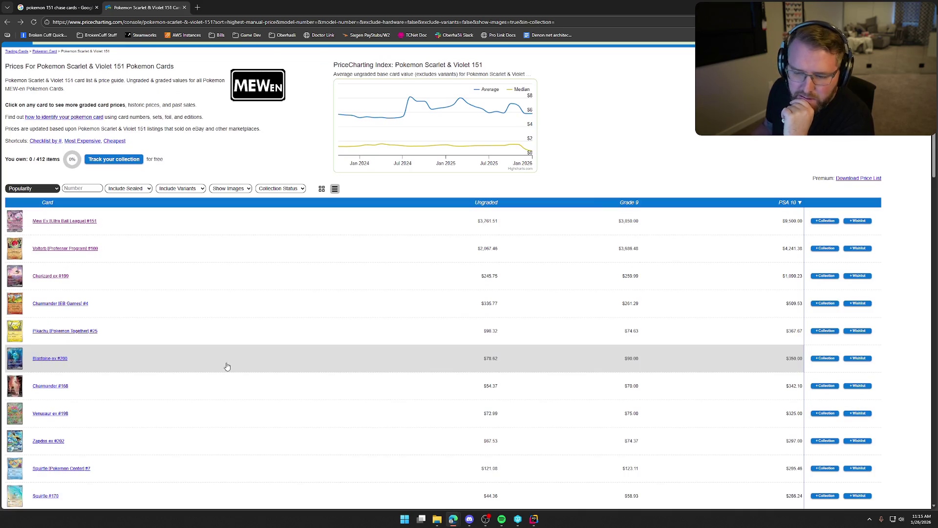
pyautogui.scroll(-2, 226, 365)
pyautogui.click(66, 291)
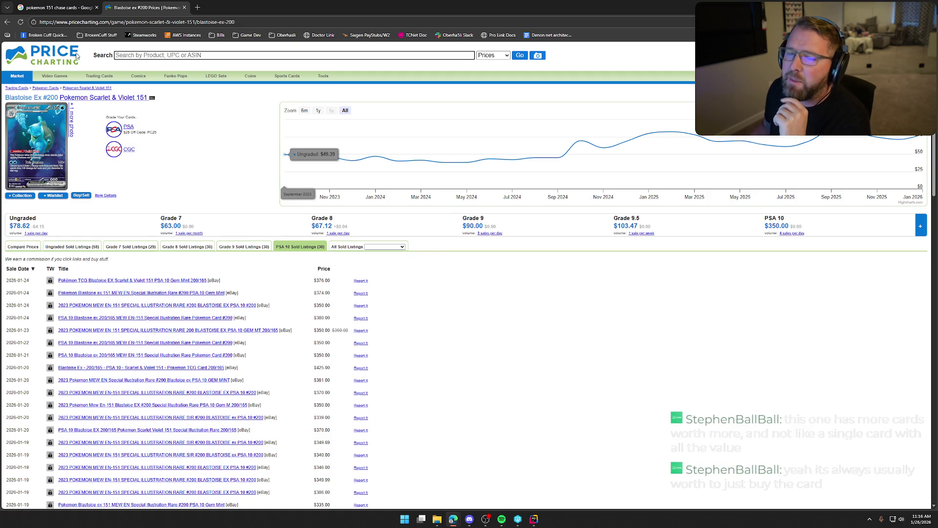
# - Return to the 151 card list, then switch to the Google 'pokemon 151 chase cards' results
pyautogui.click(7, 22)
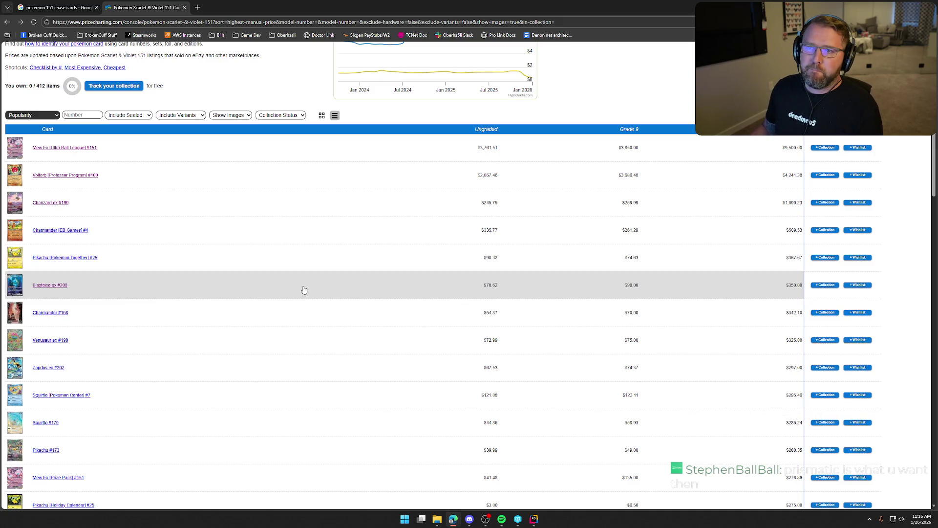
pyautogui.click(54, 7)
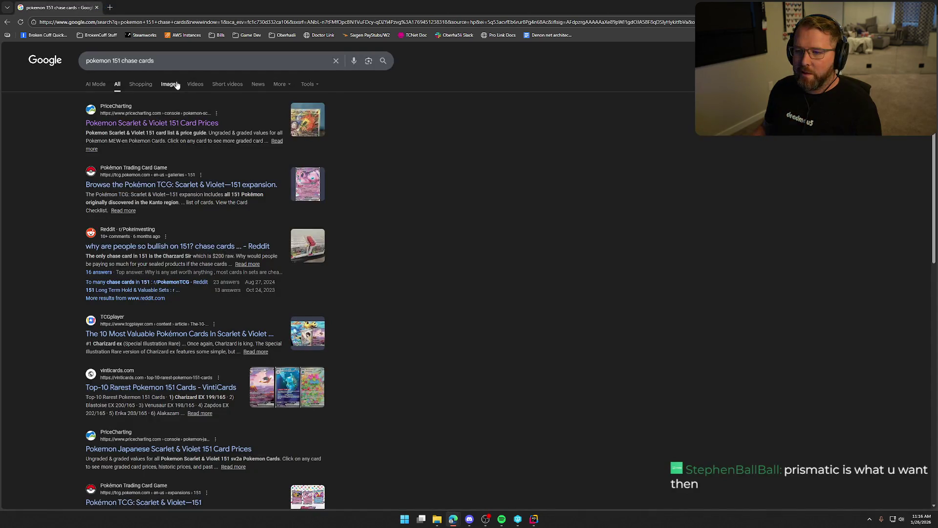
# - Search Google for 'pokemon prismatic evolution chase cards'
pyautogui.moveTo(113, 61); pyautogui.dragTo(210, 63)
pyautogui.write('p')
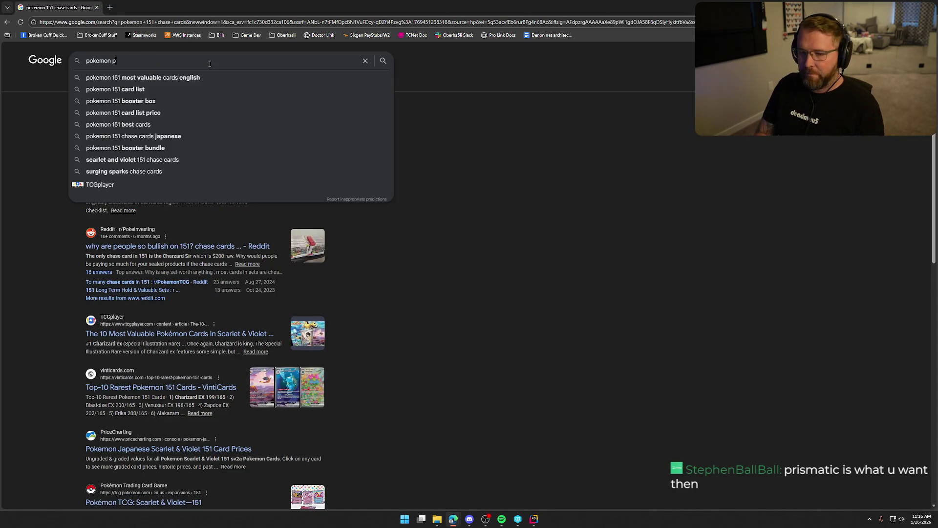
pyautogui.write('rismatic evolution ')
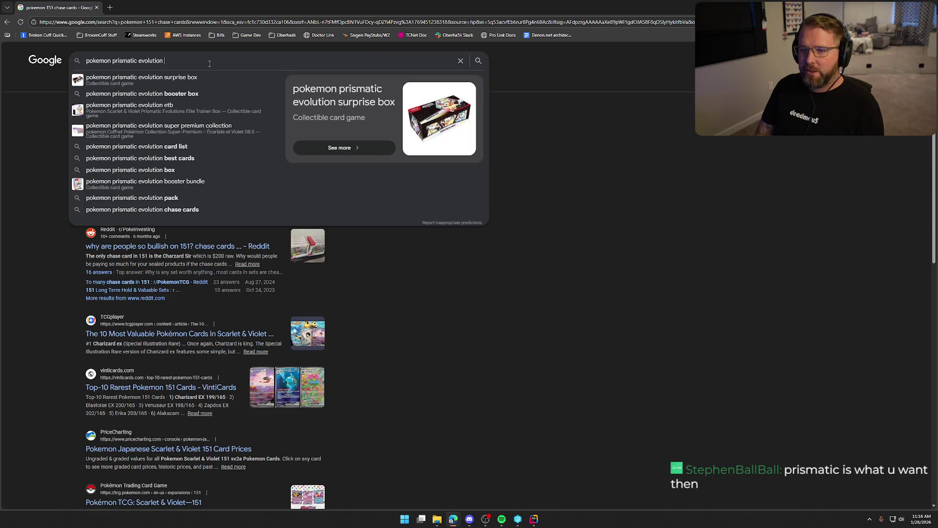
pyautogui.write('cha')
pyautogui.press('Down')
pyautogui.press('Return')
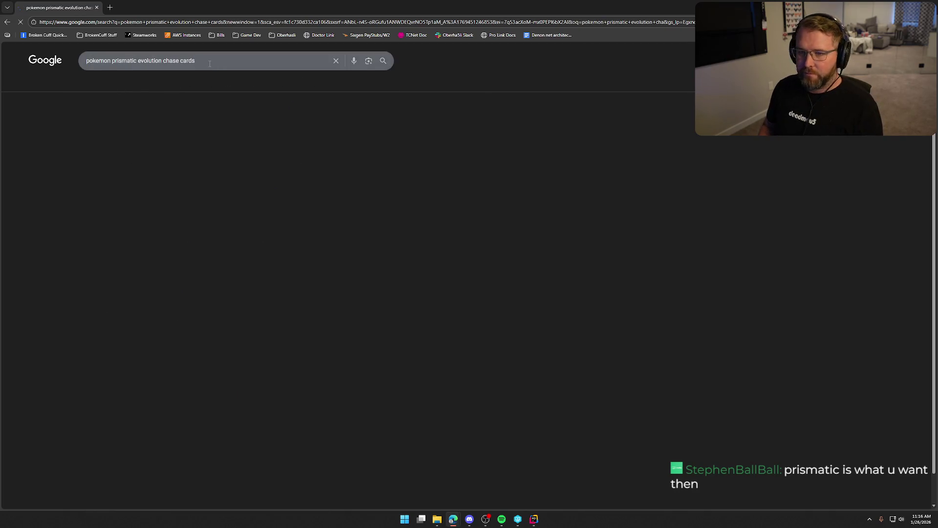
# - Open PriceCharting's Prismatic Evolutions list ranked by PSA 10, led by Umbreon ex #161 at $4,241.79
pyautogui.click(162, 127)
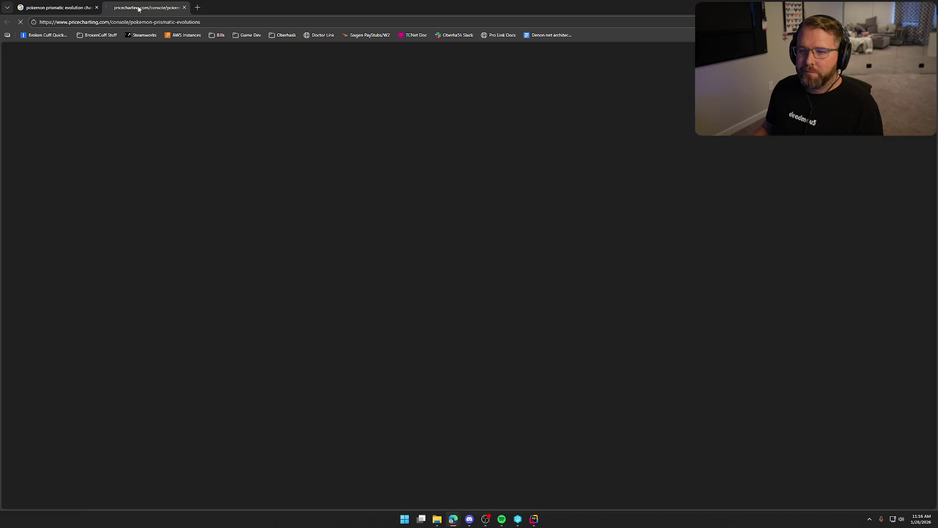
pyautogui.click(793, 239)
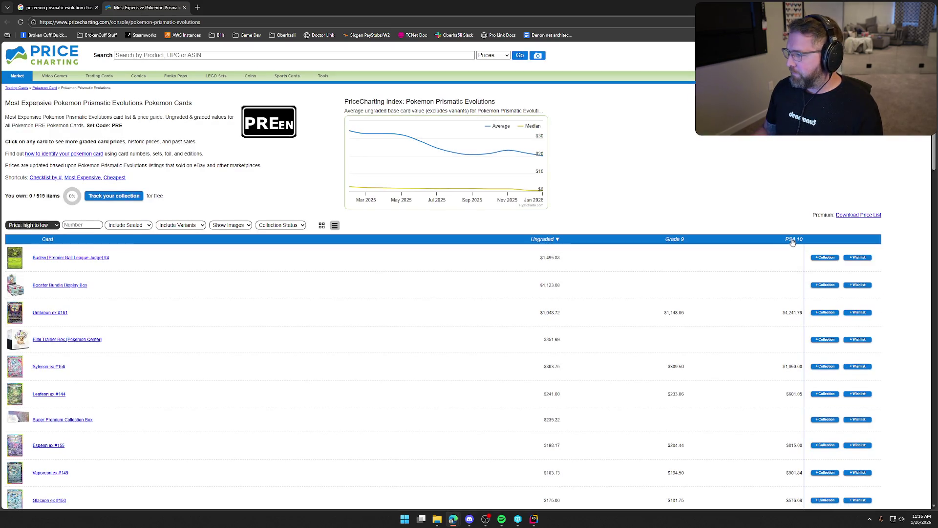
pyautogui.scroll(-2, 303, 317)
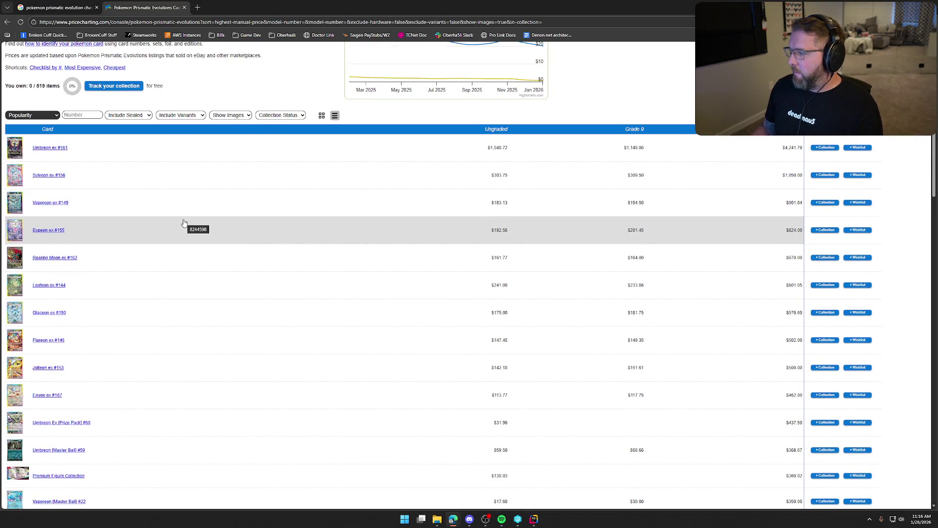
pyautogui.scroll(1, 171, 226)
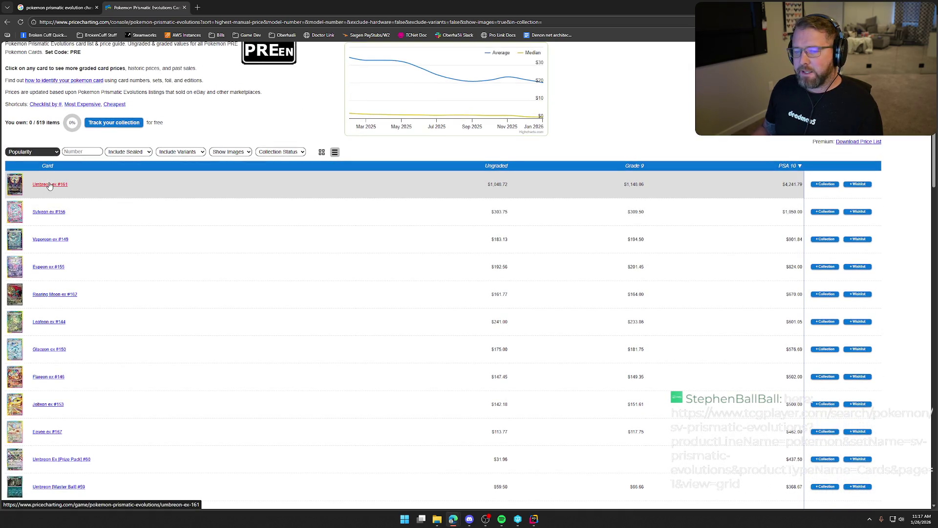
pyautogui.click(56, 184)
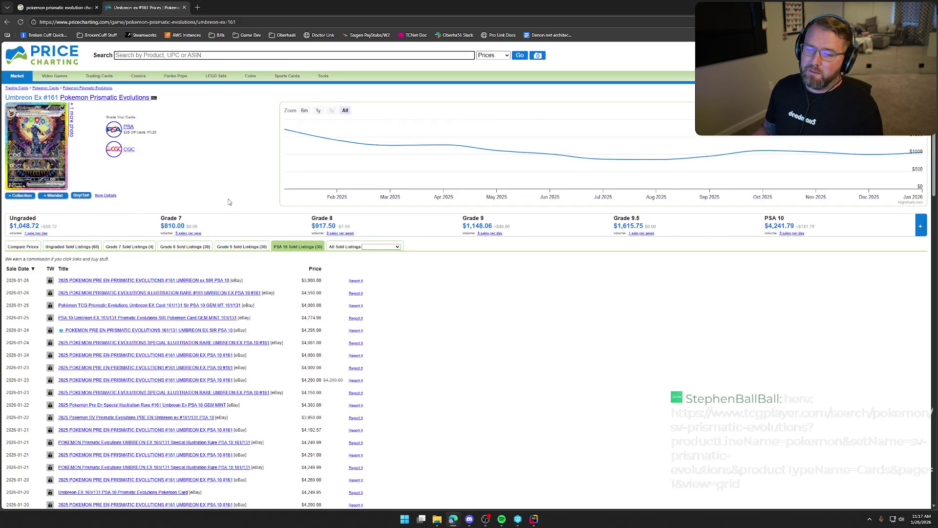
pyautogui.click(61, 161)
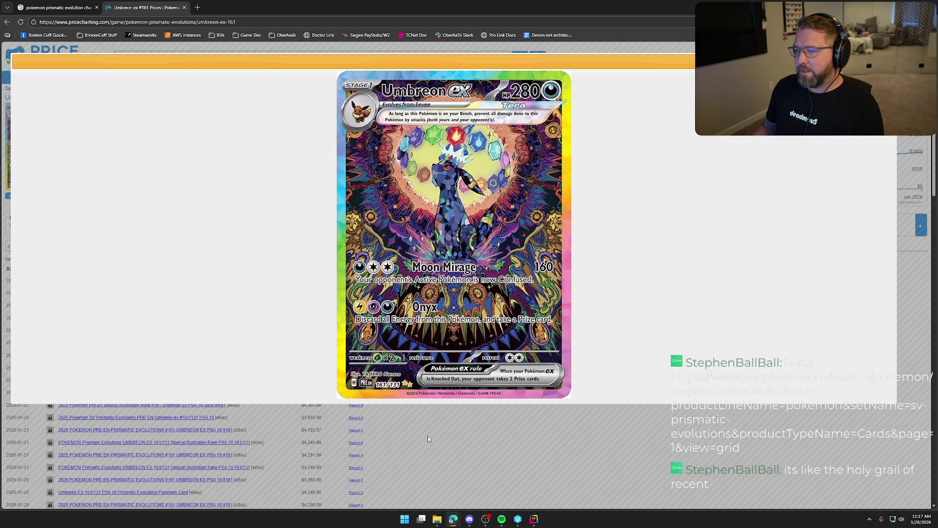
pyautogui.click(175, 260)
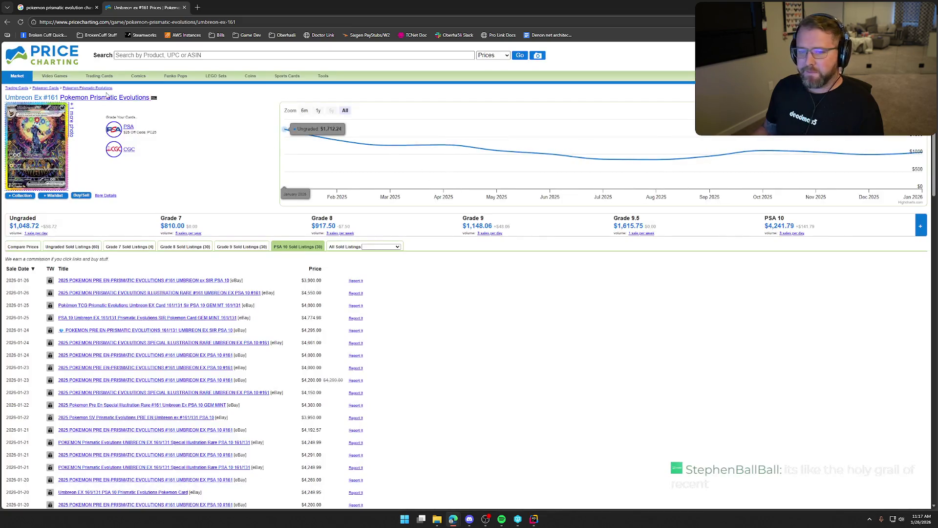
pyautogui.hotkey('alt', 'Left')
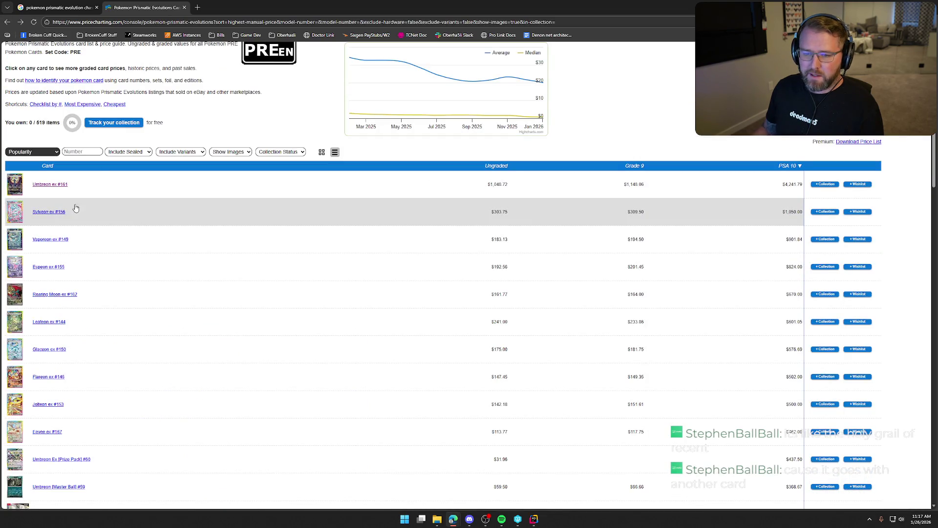
pyautogui.click(43, 212)
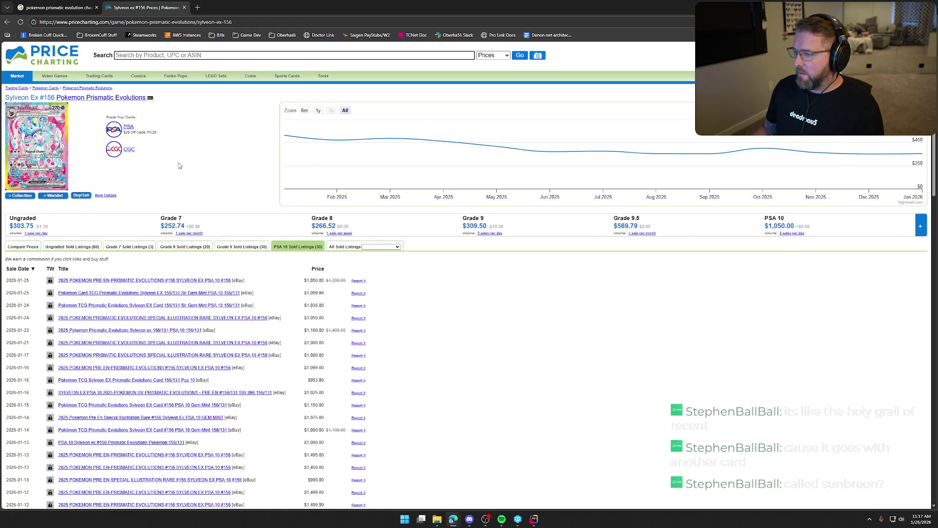
pyautogui.click(6, 21)
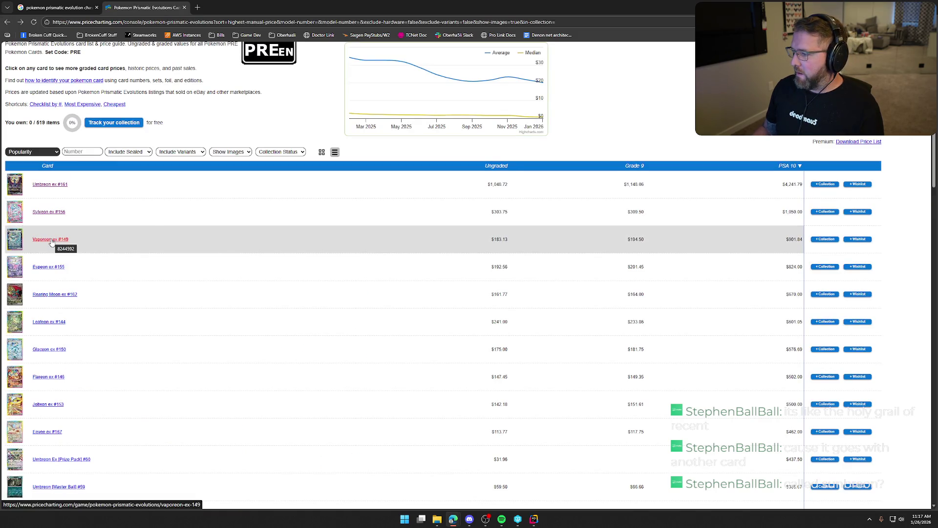
pyautogui.scroll(2, 181, 297)
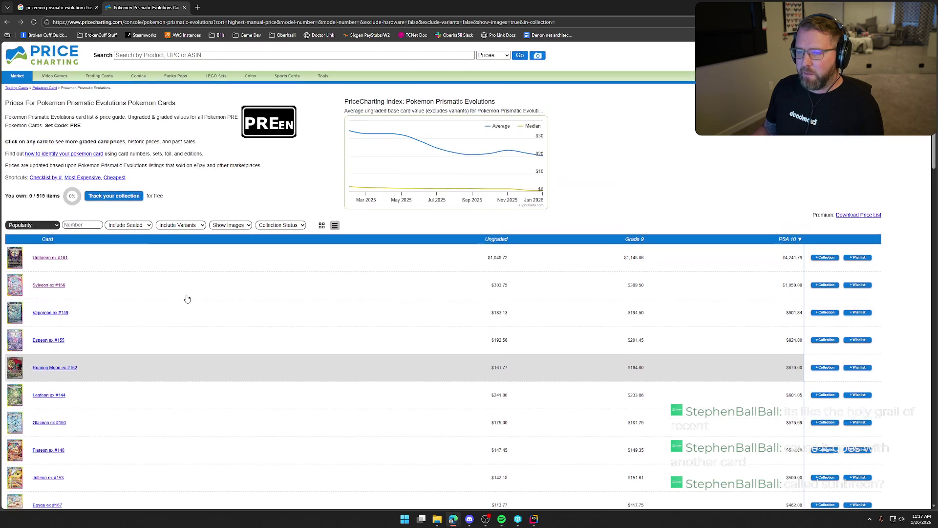
pyautogui.moveTo(41, 103); pyautogui.dragTo(149, 101)
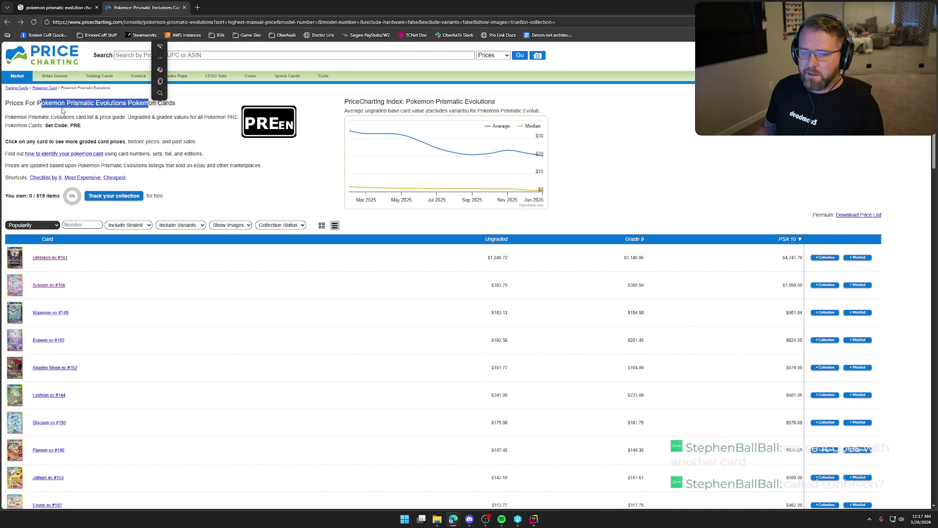
pyautogui.click(43, 111)
pyautogui.moveTo(37, 103); pyautogui.dragTo(120, 102)
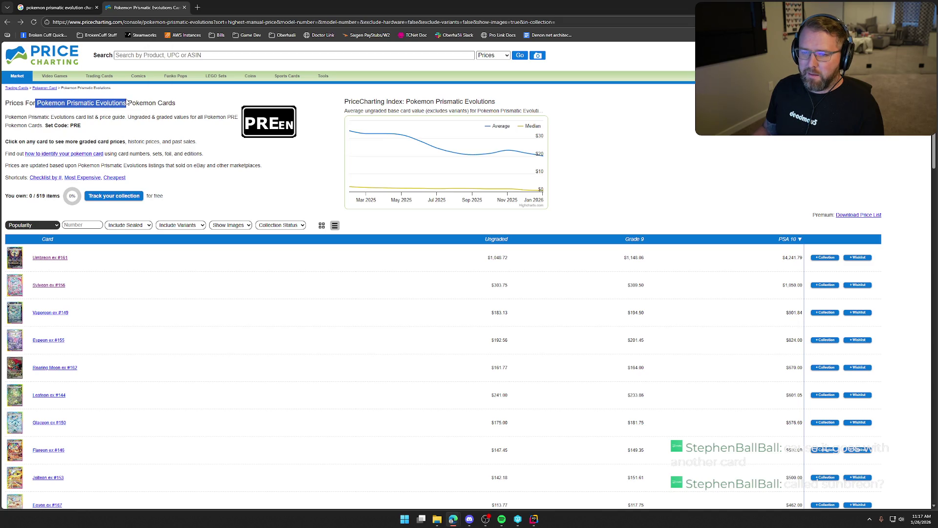
# - Change the Google query to 'pokemon prismatic evolution booster box' and open the GameStop Prismatic Evolutions result
pyautogui.hotkey('ctrl', 'shift', 'Tab')
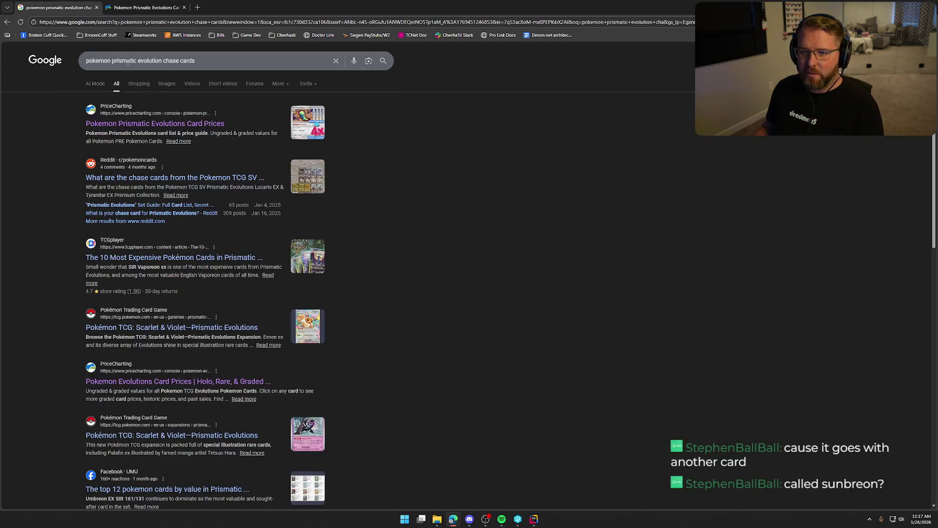
pyautogui.moveTo(161, 65); pyautogui.dragTo(244, 72)
pyautogui.press('BackSpace')
pyautogui.write('booster box')
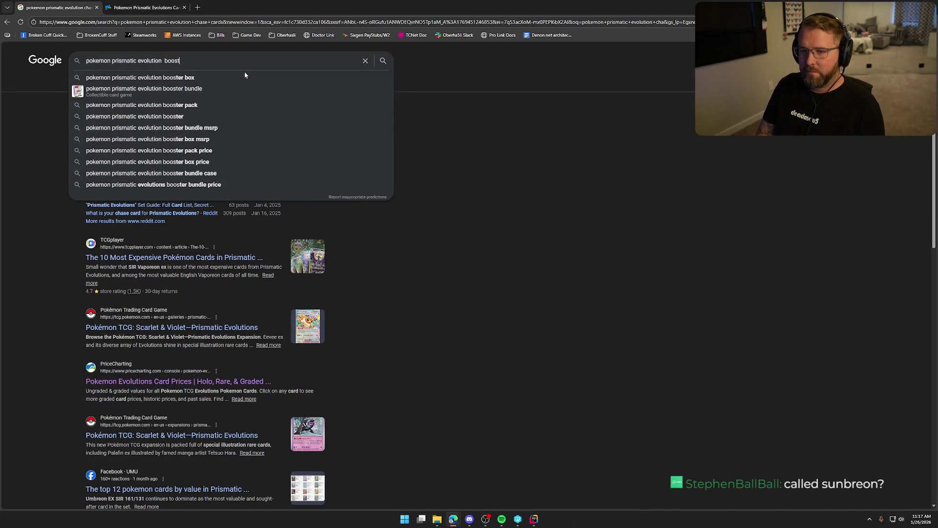
pyautogui.press('Return')
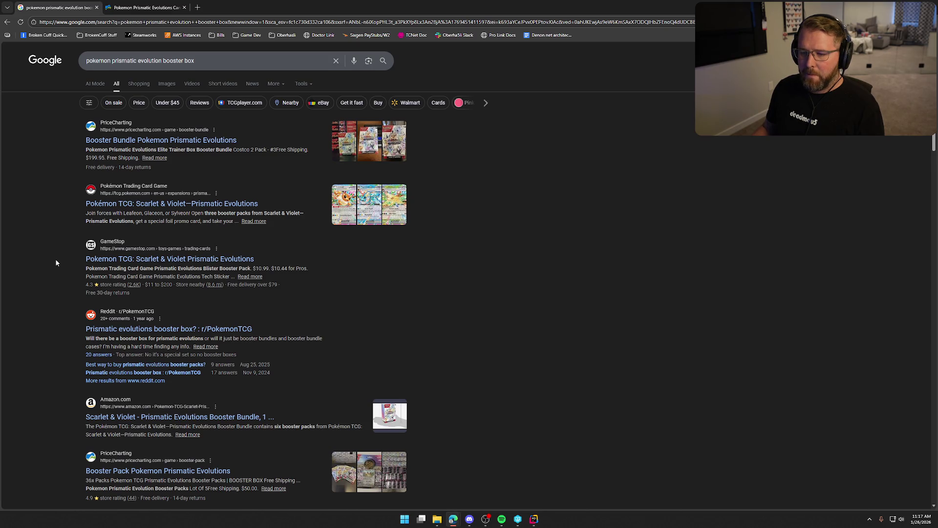
pyautogui.middleClick(147, 259)
pyautogui.click(227, 11)
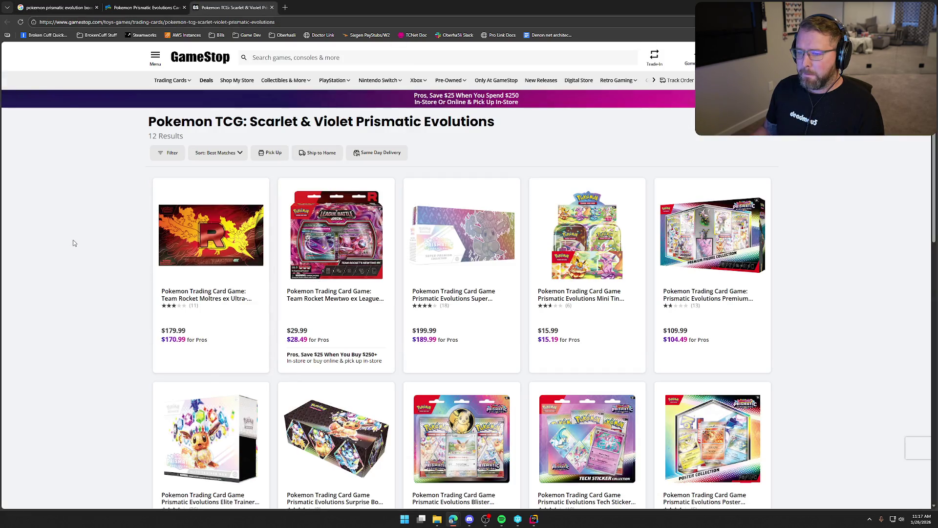
# - Browse GameStop's Prismatic Evolutions products and open the $199.99 Super Premium Collection
pyautogui.scroll(-2, 80, 257)
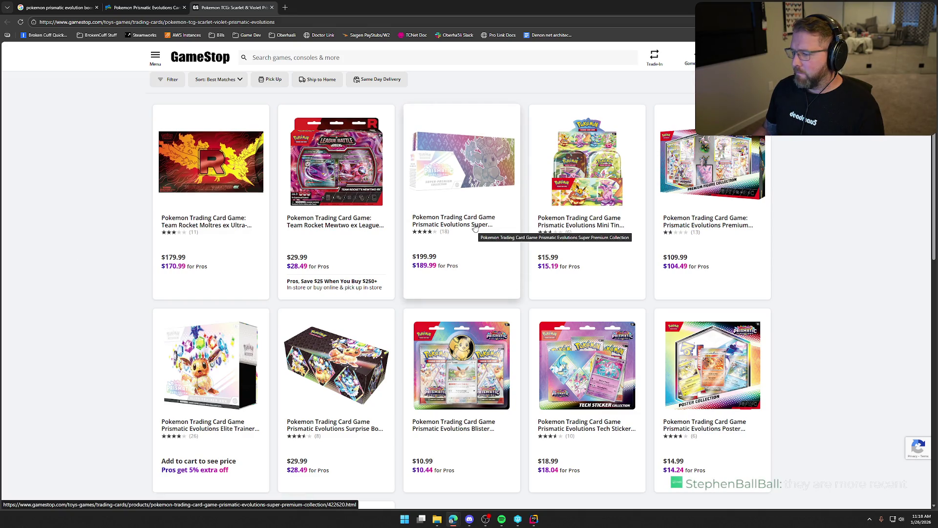
pyautogui.scroll(-2, 802, 264)
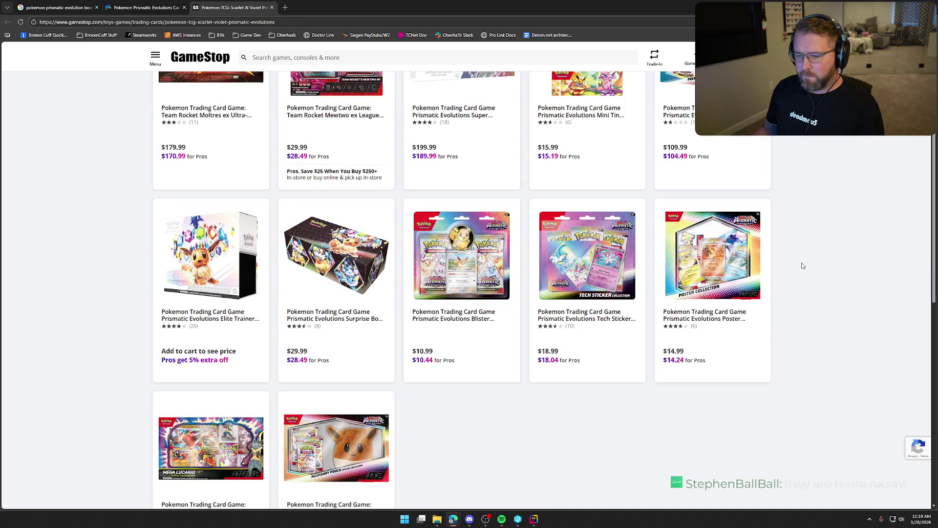
pyautogui.scroll(-3, 533, 412)
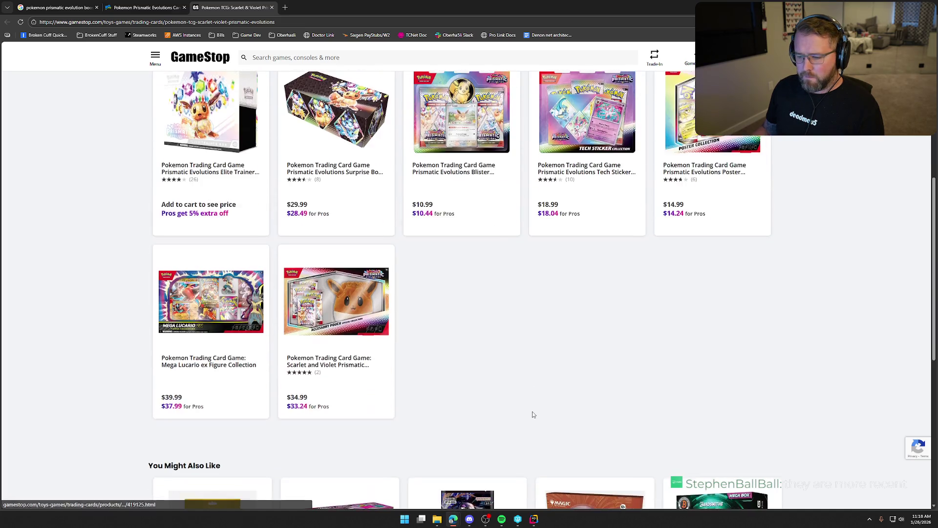
pyautogui.scroll(4, 533, 411)
pyautogui.scroll(3, 534, 411)
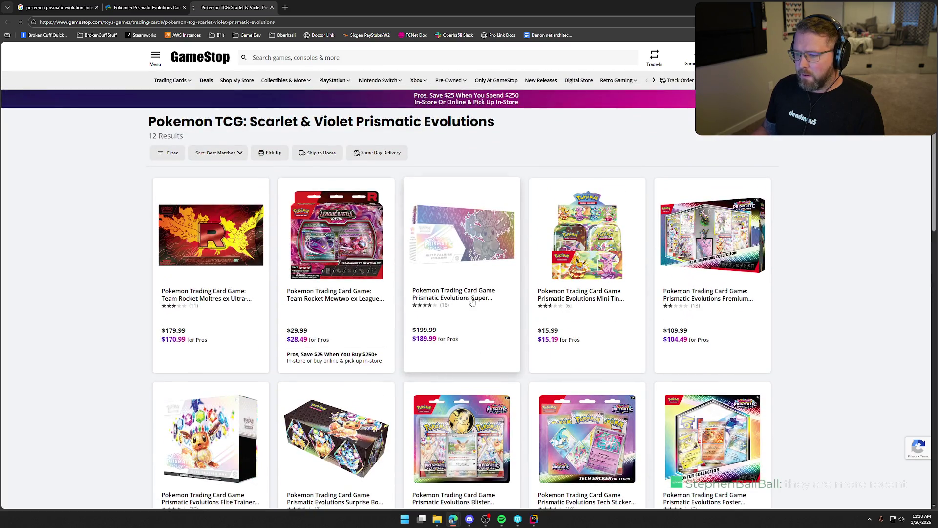
pyautogui.click(472, 313)
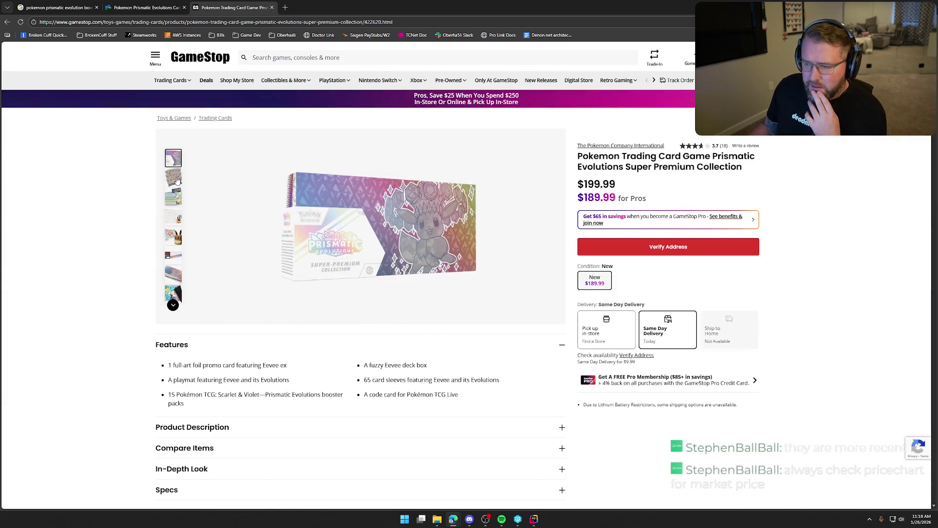
# - View the booster packs, card sleeves, deck box and playmat, Eevee plush, and box-back photos
pyautogui.click(176, 179)
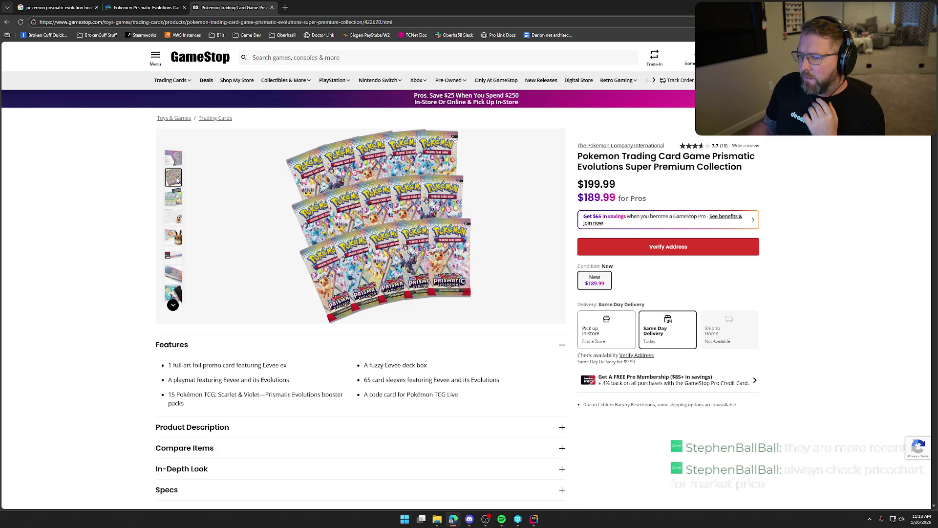
pyautogui.click(176, 197)
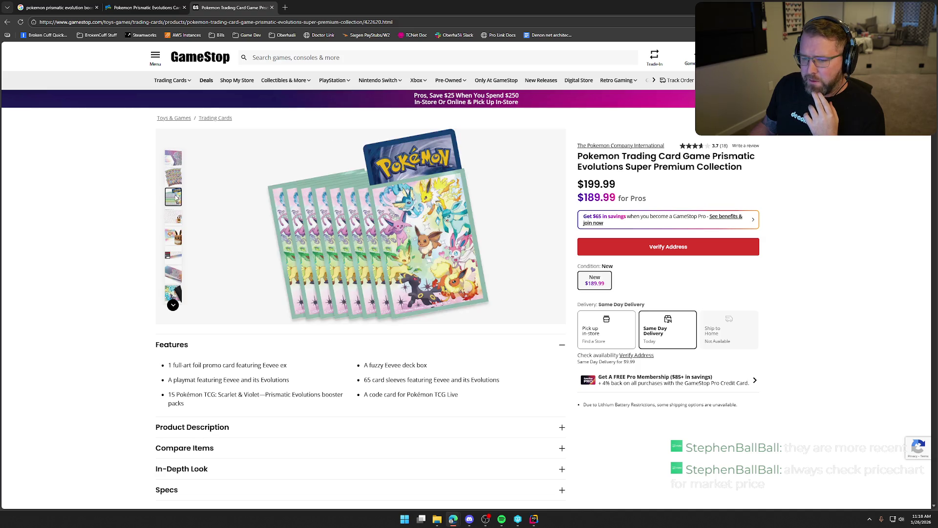
pyautogui.click(174, 210)
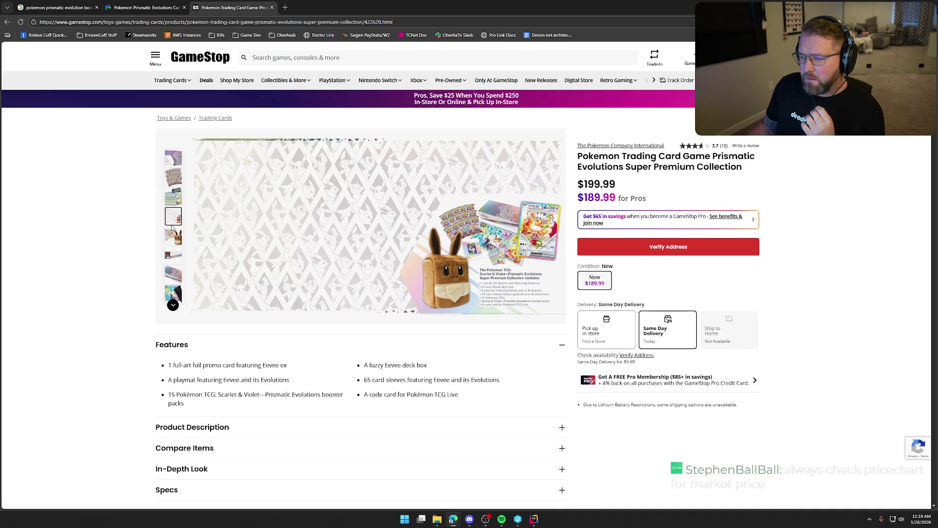
pyautogui.click(173, 236)
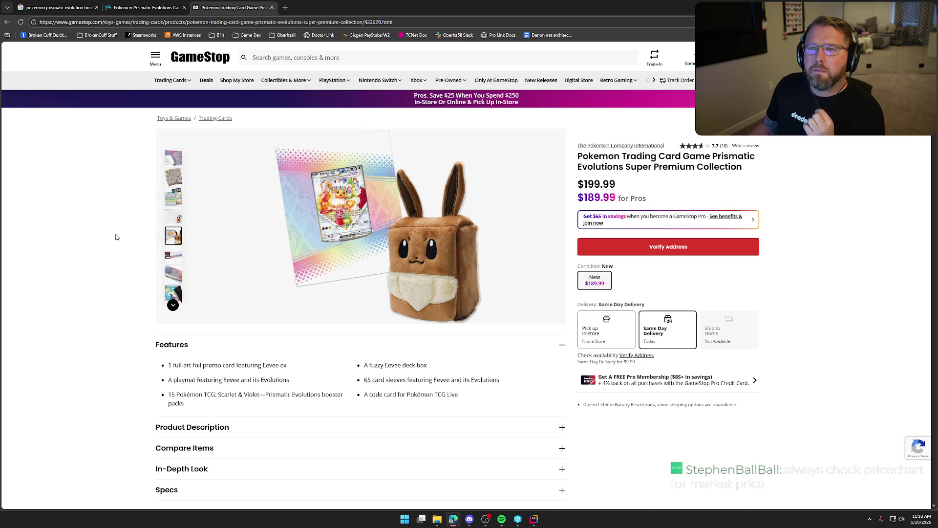
pyautogui.click(174, 256)
# - Open the PriceCharting Booster Bundle result from Google's search results
pyautogui.click(124, 9)
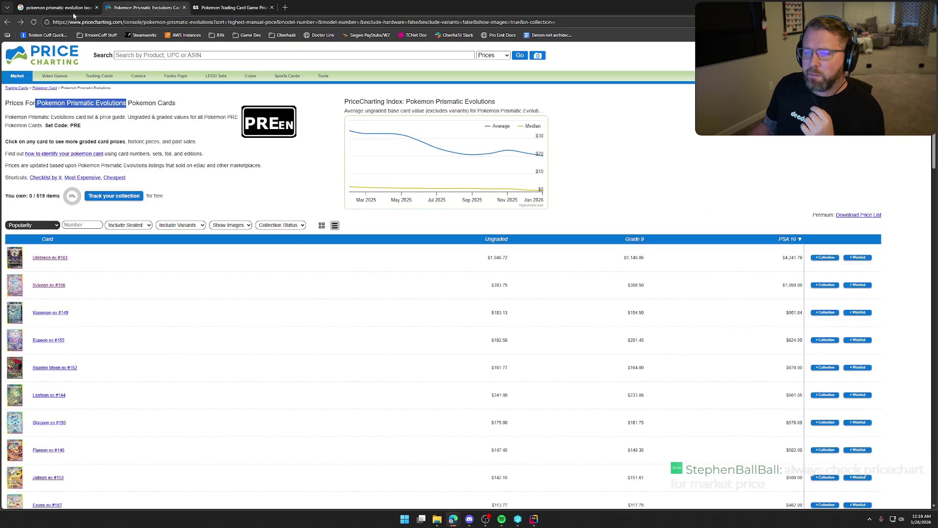
pyautogui.click(73, 9)
pyautogui.middleClick(161, 140)
# - Check the PriceCharting Booster Bundle's $63.96 ungraded price, then close that page
pyautogui.click(321, 8)
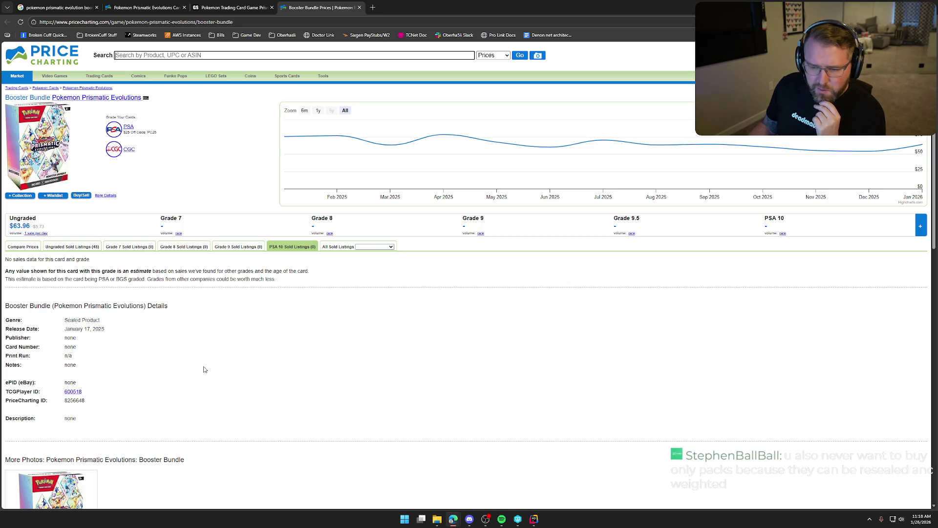
pyautogui.scroll(-6, 336, 380)
pyautogui.scroll(6, 337, 380)
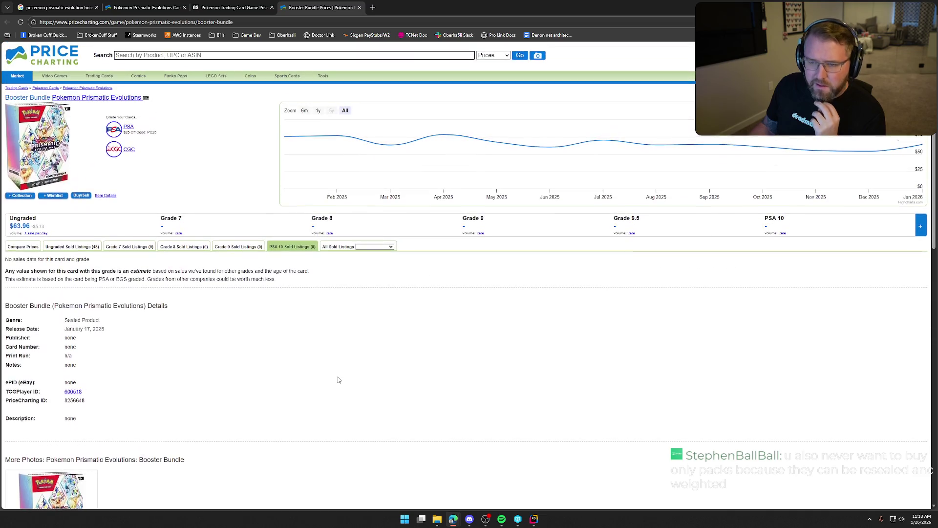
pyautogui.click(359, 7)
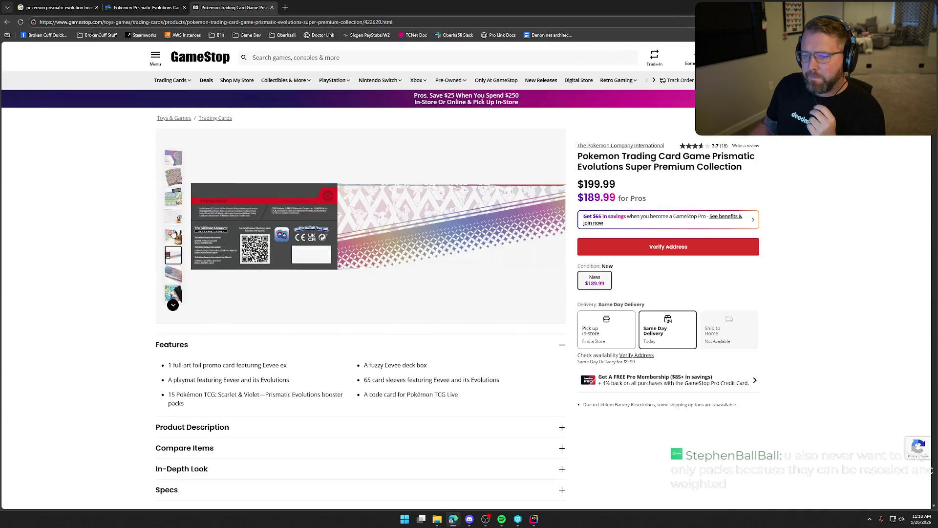
# - Review more Super Premium Collection photos: Eevee box artwork, booster packs, sleeves and playmat
pyautogui.click(173, 276)
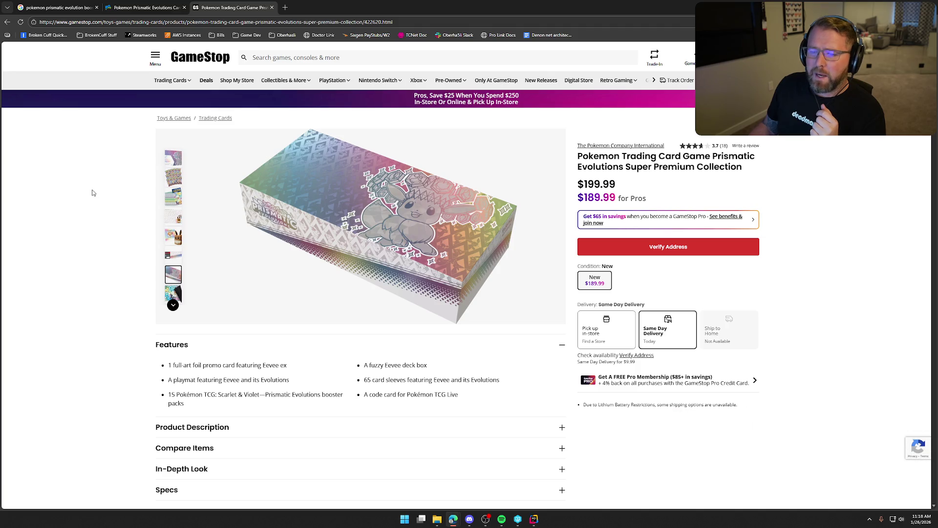
pyautogui.click(175, 161)
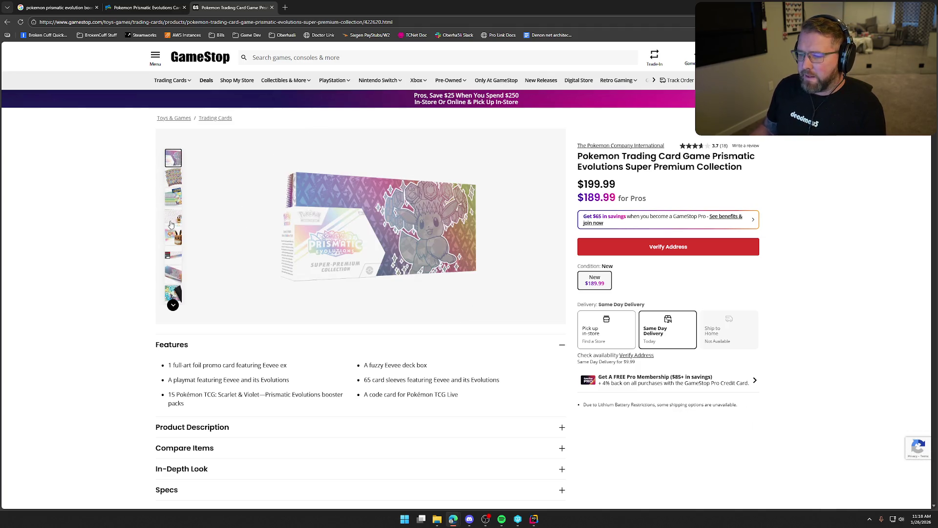
pyautogui.click(173, 183)
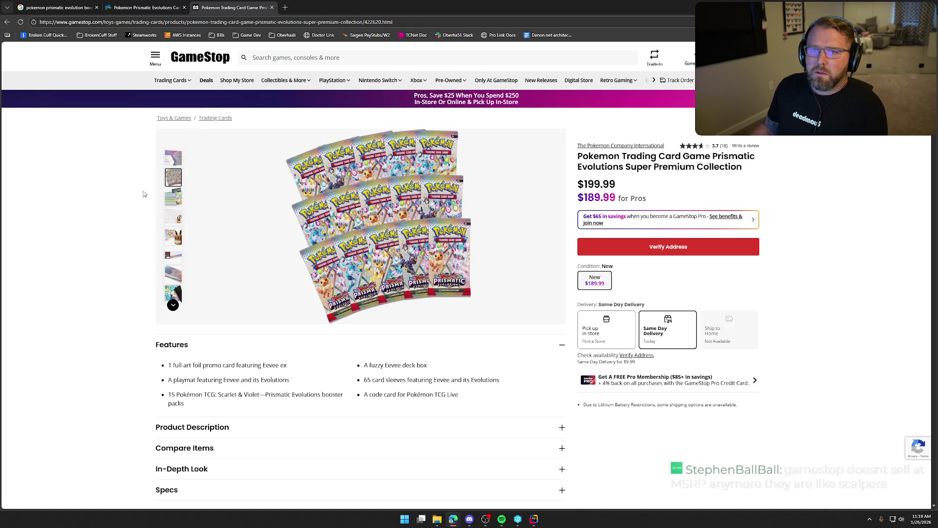
pyautogui.click(172, 200)
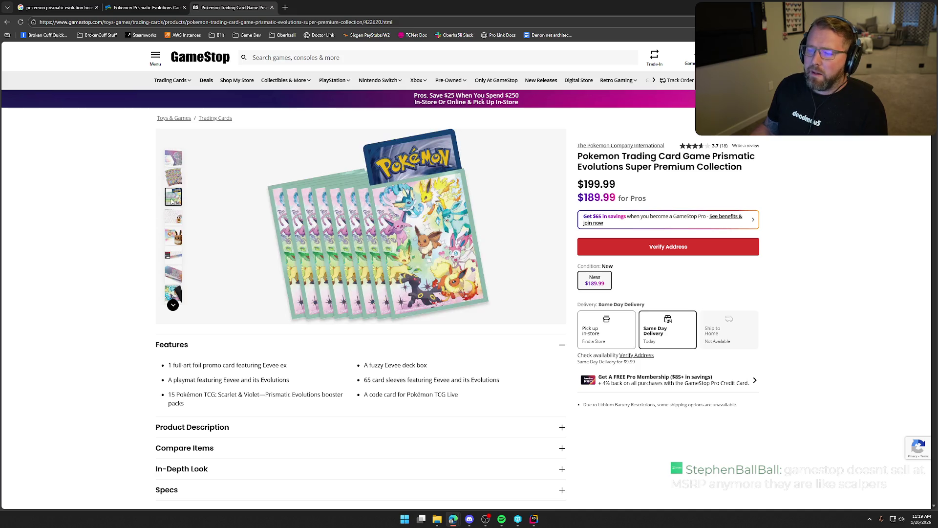
pyautogui.click(172, 223)
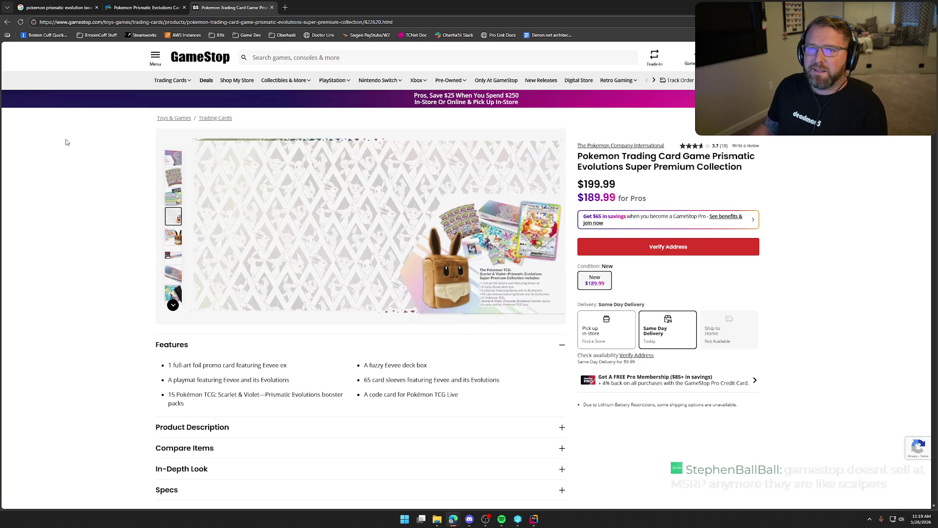
# - Close the GameStop page and open TCGplayer's Costco Prismatic Evolutions 2-Pack listing at $194.99
pyautogui.middleClick(243, 10)
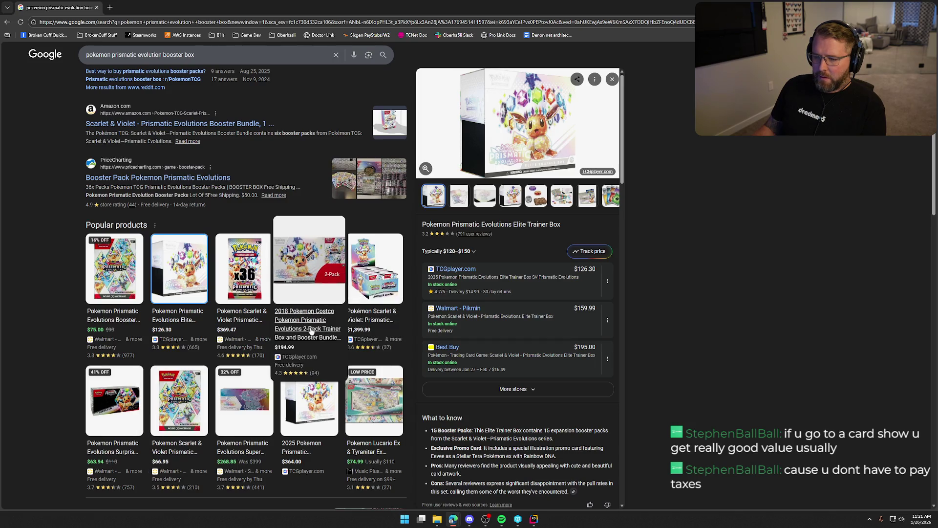
pyautogui.click(315, 330)
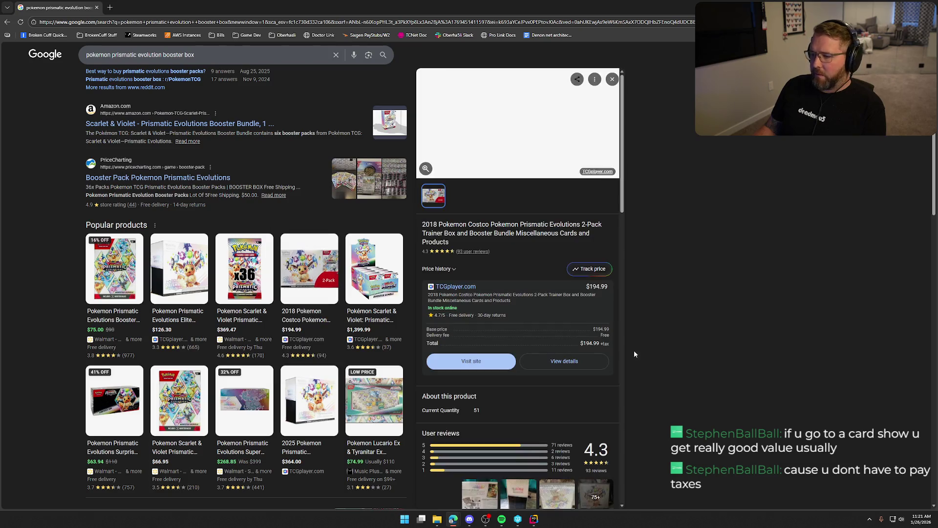
pyautogui.click(468, 289)
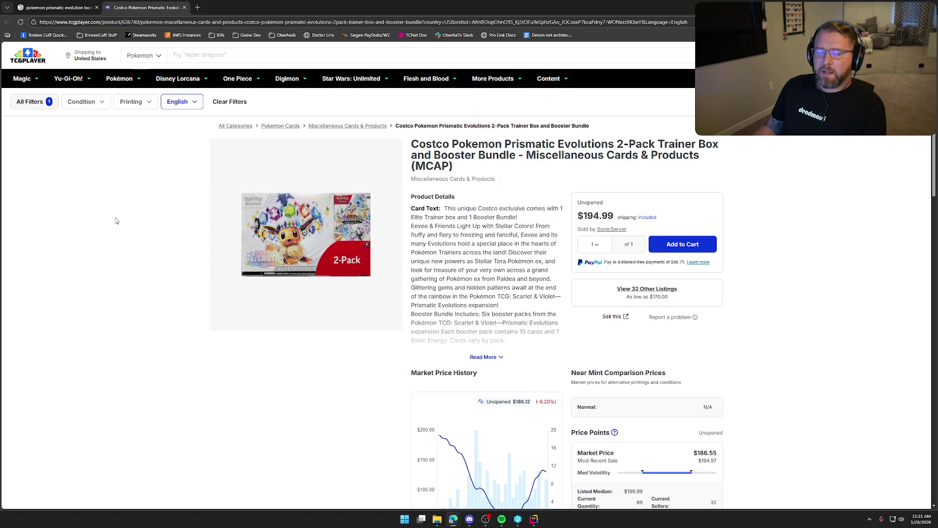
# - Scroll down to the 2-Pack's Market Price History chart and its 32 listings from $170.00
pyautogui.scroll(-1, 134, 290)
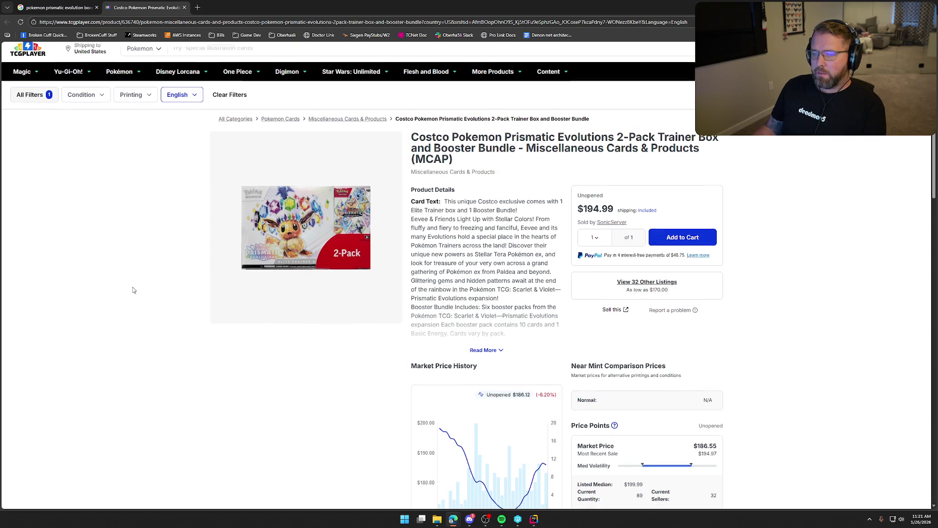
pyautogui.scroll(-3, 136, 286)
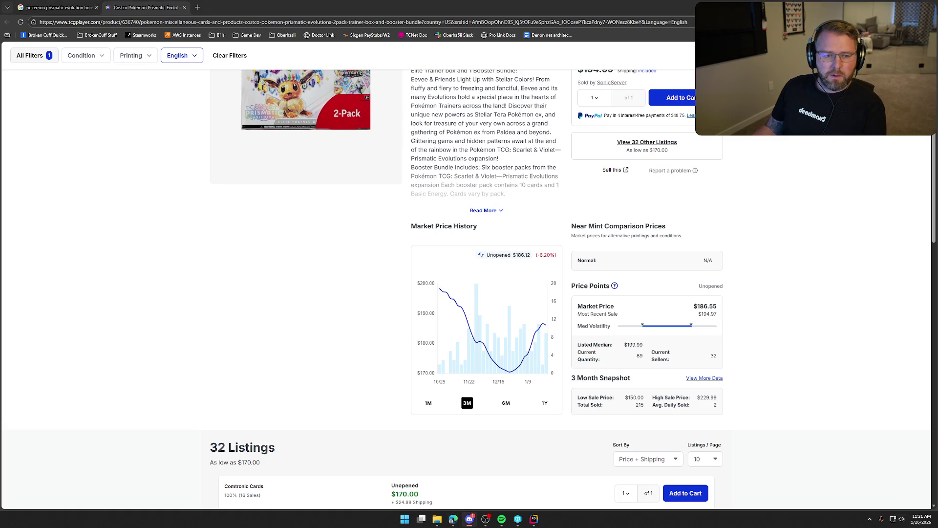
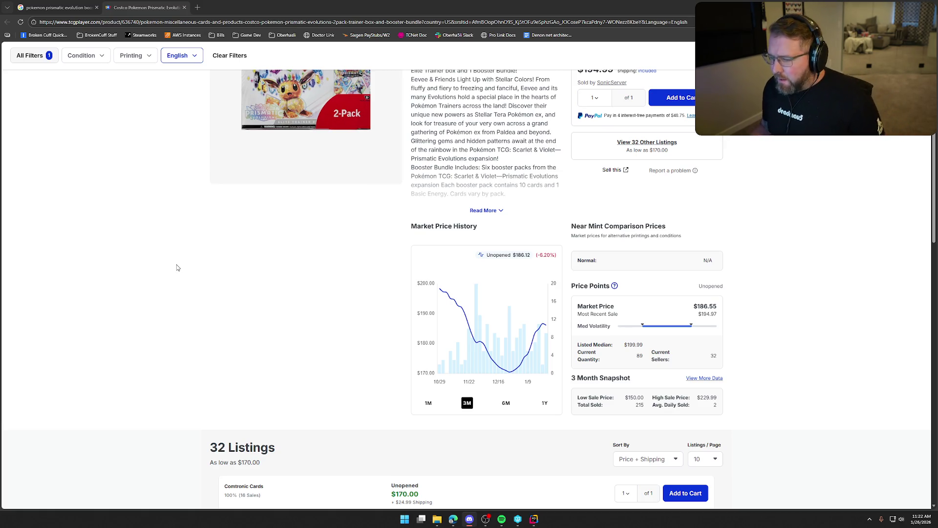
# - Expand and read the Costco Prismatic Evolutions 2-Pack description, then close the TCGplayer page
pyautogui.scroll(3, 311, 328)
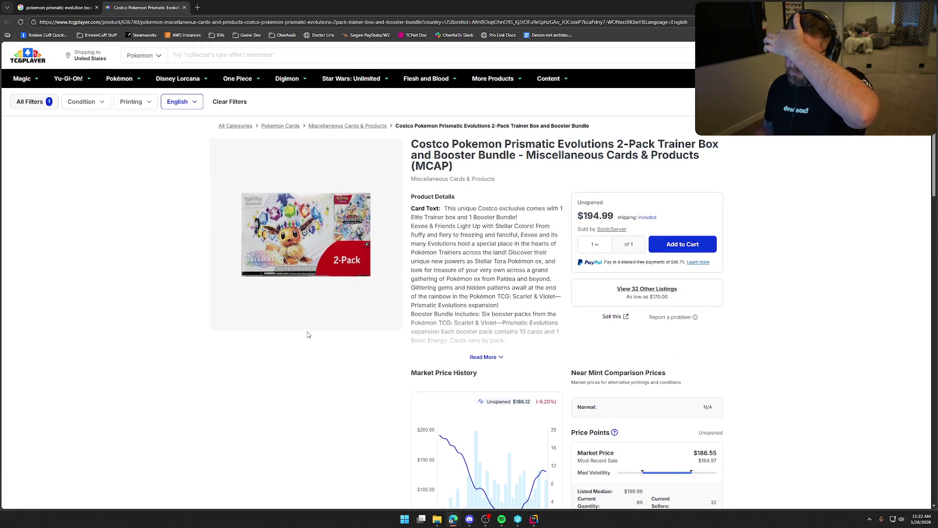
pyautogui.click(483, 357)
pyautogui.scroll(-1, 280, 408)
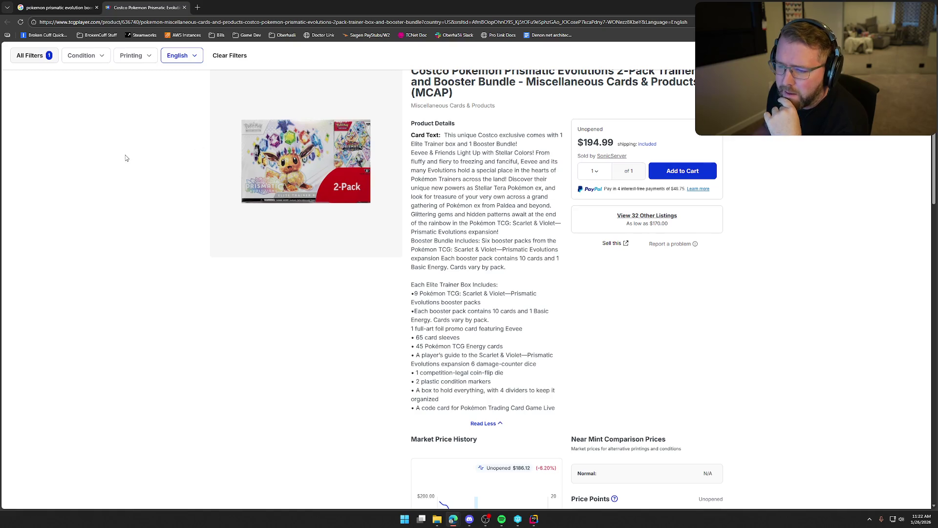
pyautogui.scroll(1, 175, 258)
pyautogui.scroll(1, 177, 272)
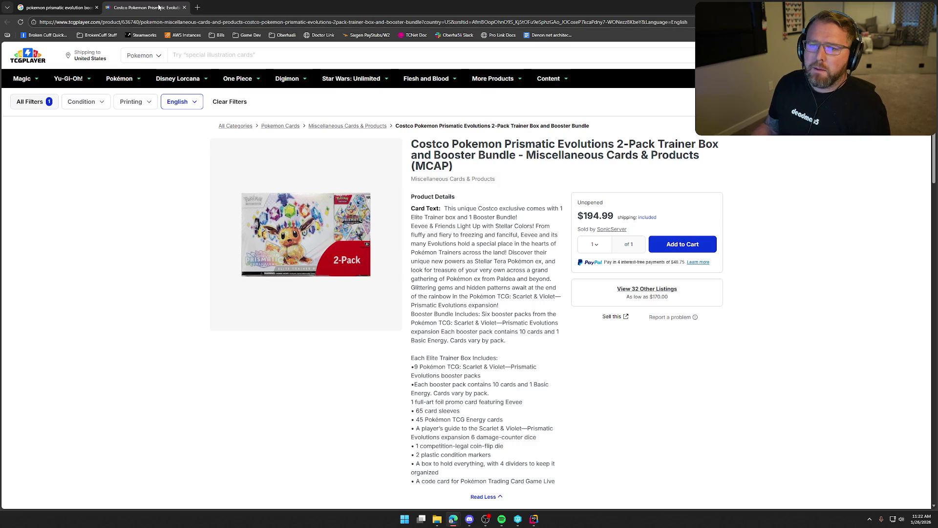
pyautogui.hotkey('ctrl', 'w')
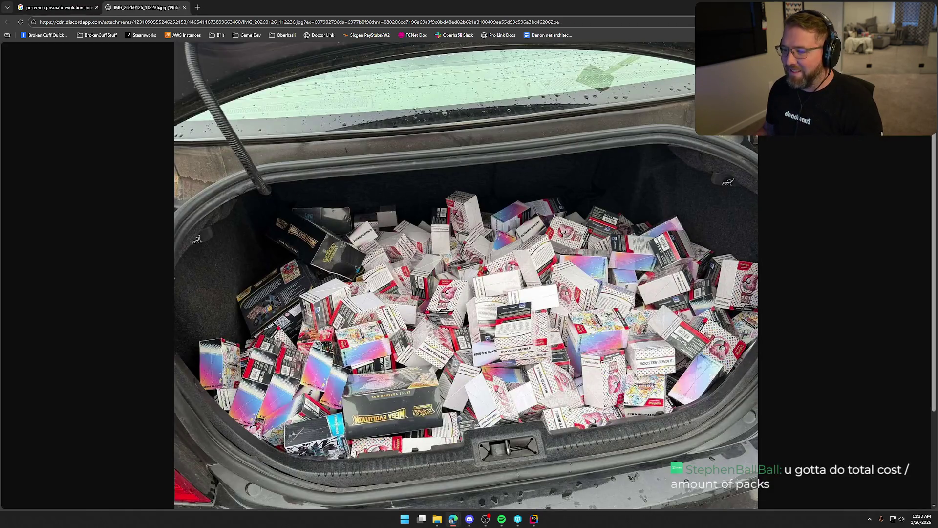
# - Zoom into the Discord photo of the trunk packed with booster boxes and scroll around it
pyautogui.hotkey('alt', 'Tab')
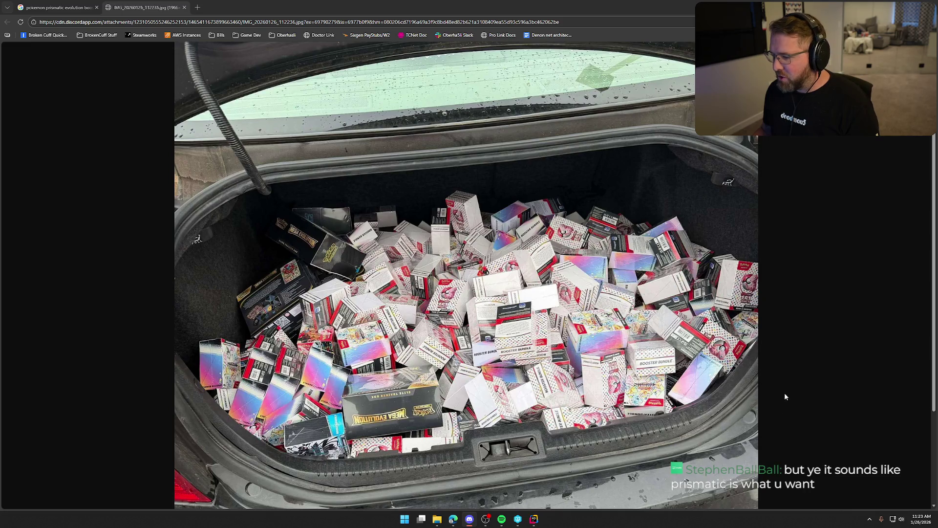
pyautogui.click(608, 322)
pyautogui.scroll(-2, 653, 368)
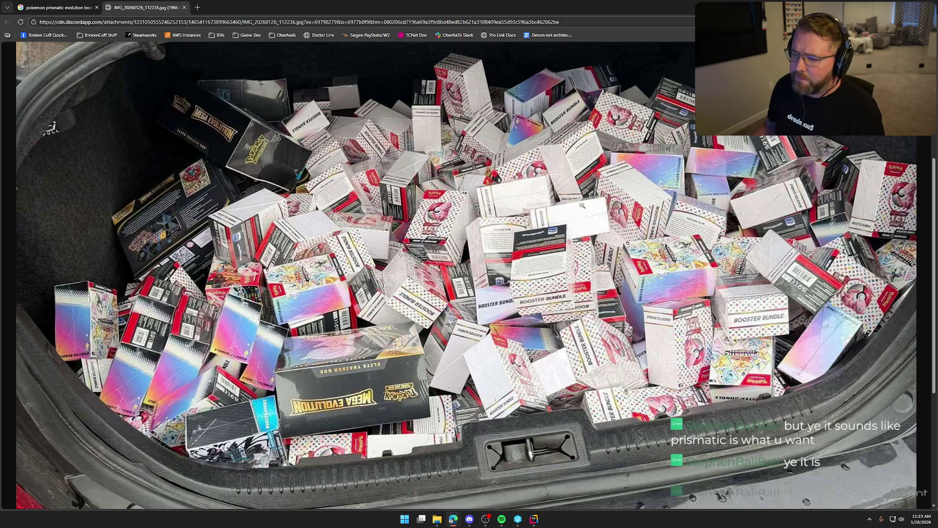
pyautogui.click(612, 306)
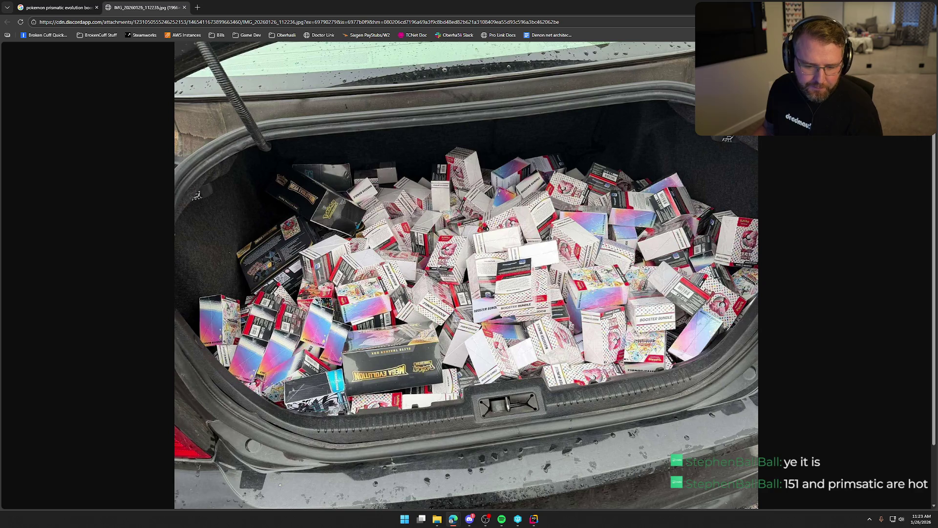
pyautogui.click(469, 518)
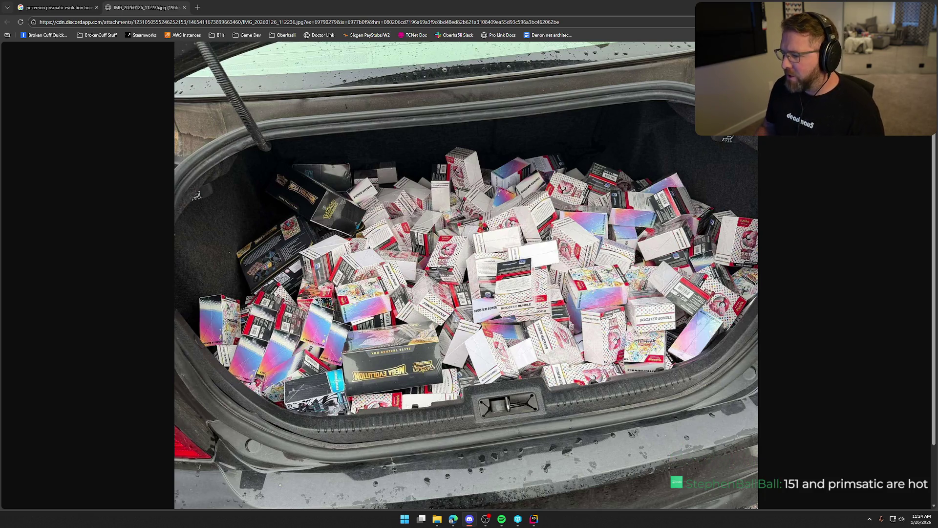
pyautogui.click(615, 277)
pyautogui.scroll(-2, 649, 449)
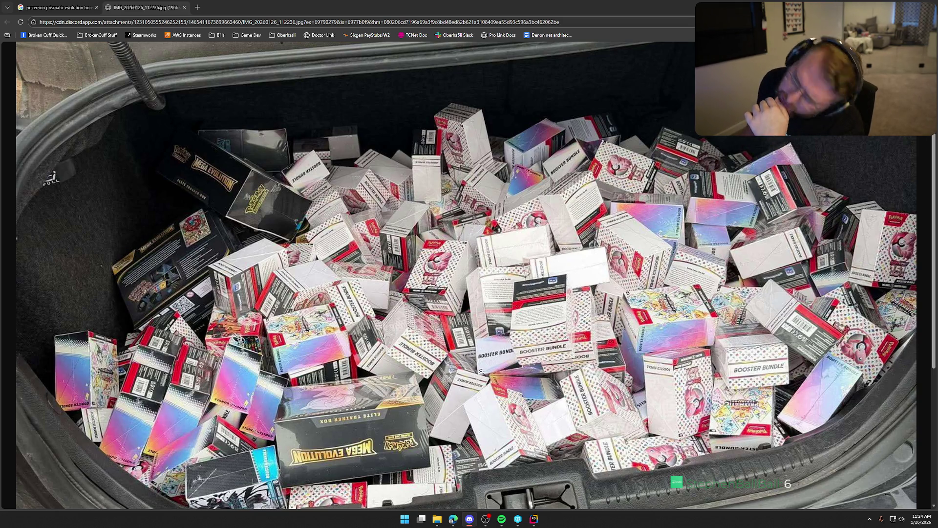
pyautogui.click(610, 353)
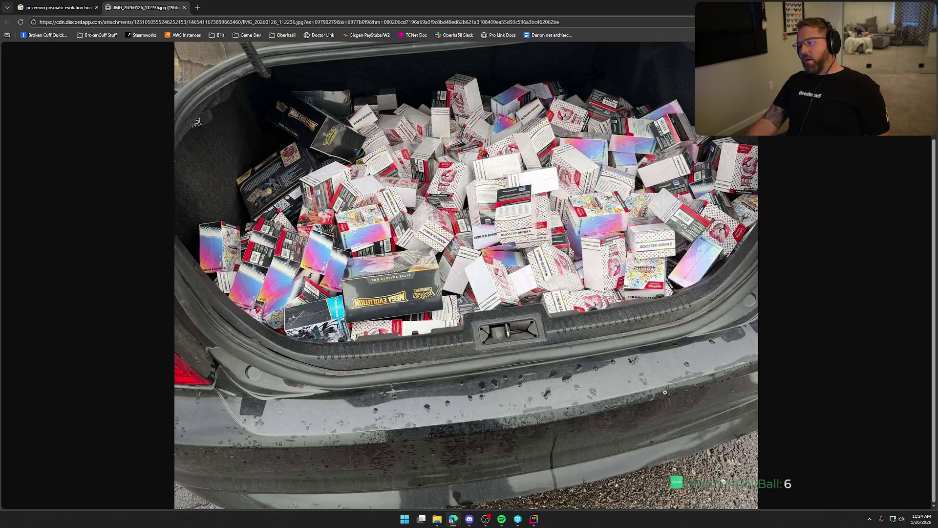
pyautogui.scroll(1, 635, 360)
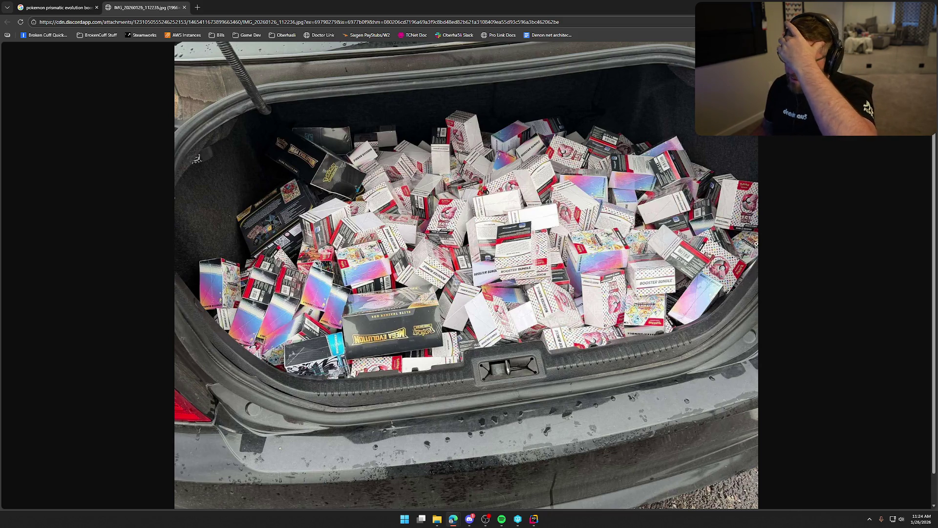
pyautogui.hotkey('alt', 'Tab')
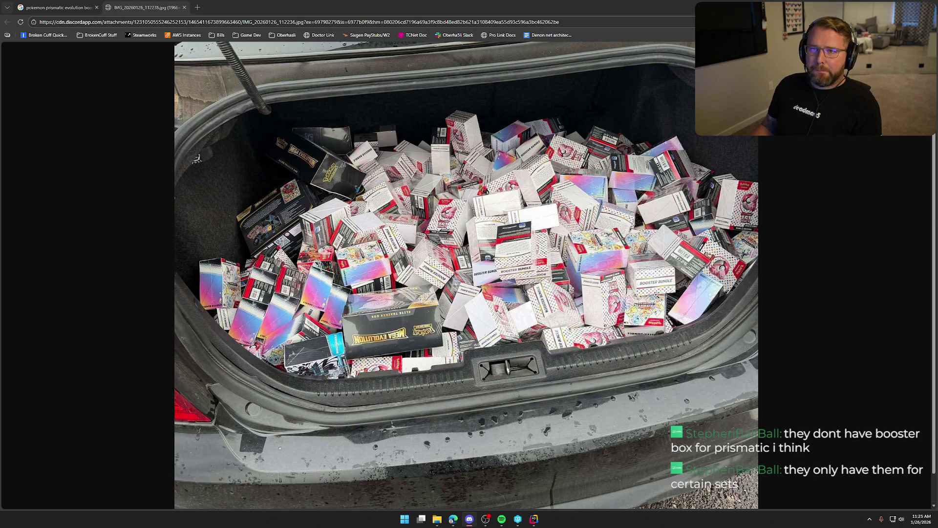
pyautogui.click(656, 295)
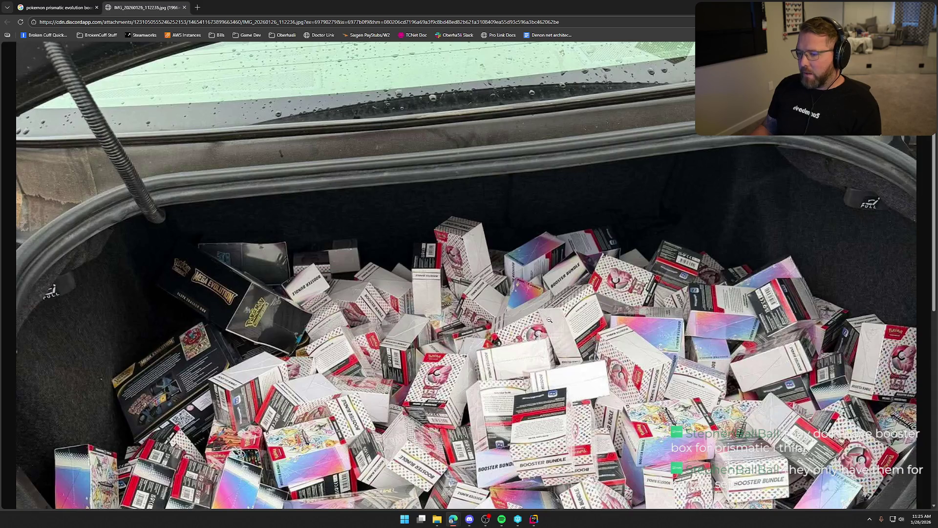
# - Fit the trunk photo to the window and return to the Google results tab
pyautogui.scroll(-3, 550, 320)
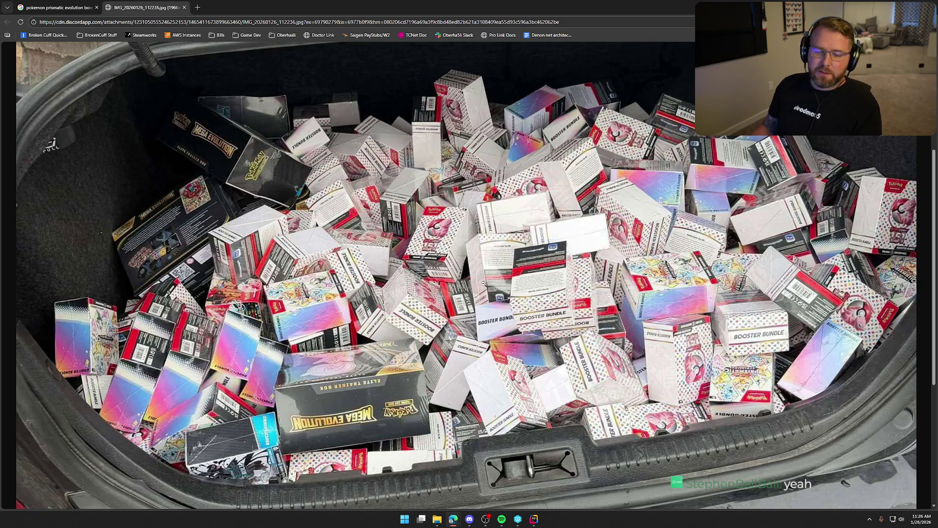
pyautogui.hotkey('alt', 'Tab')
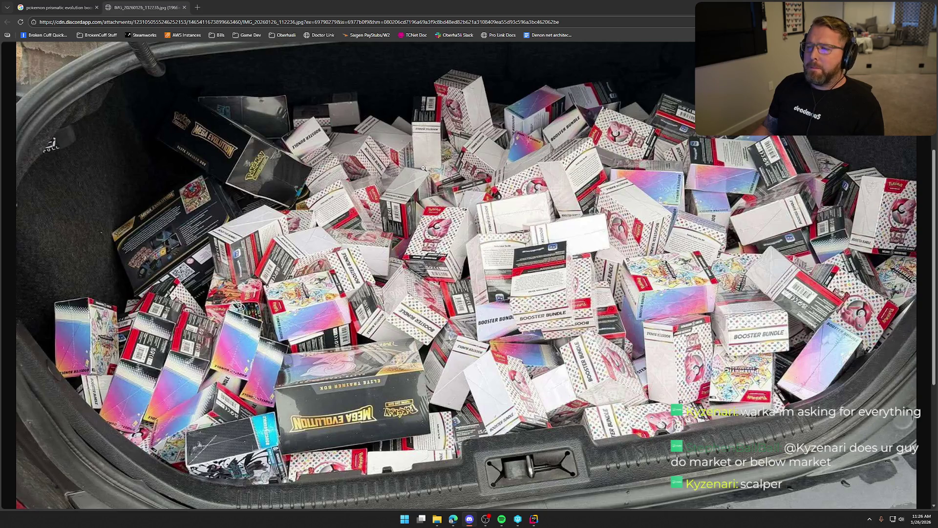
pyautogui.click(385, 154)
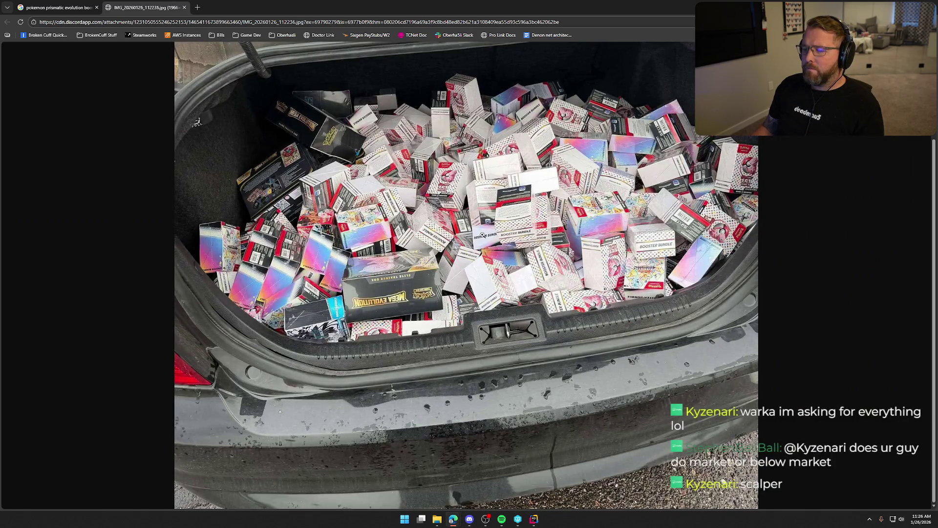
pyautogui.click(56, 8)
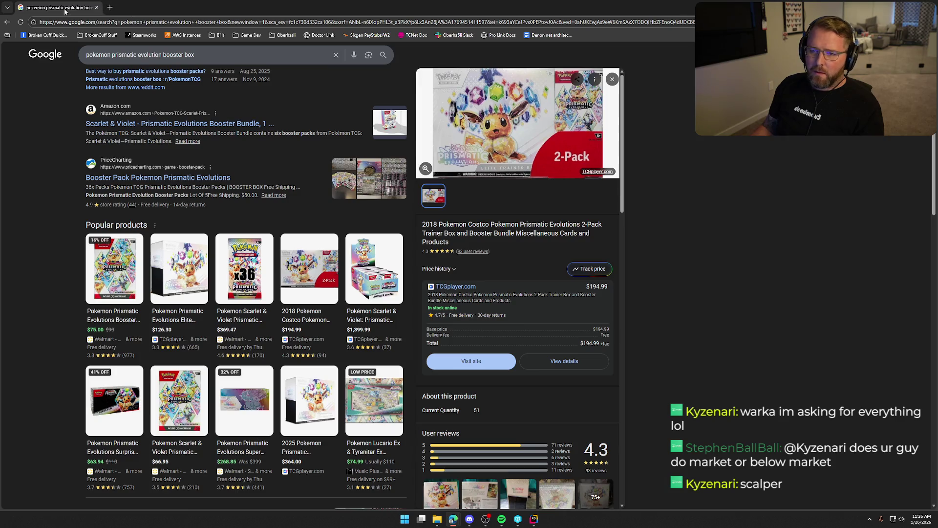
# - Switch from Chrome to the JetBrains Rider window
pyautogui.hotkey('alt', 'Tab')
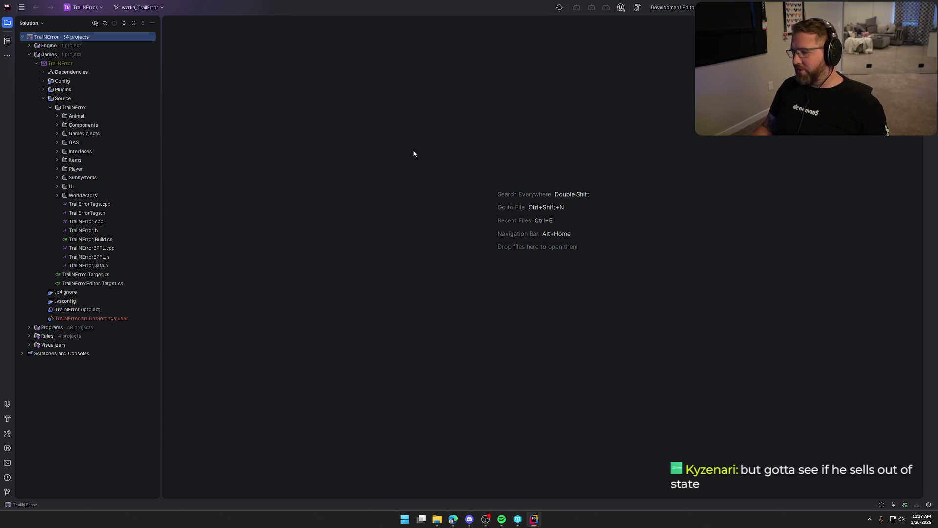
# - Launch the Notion app from the Windows search
pyautogui.press('super')
pyautogui.write('notino')
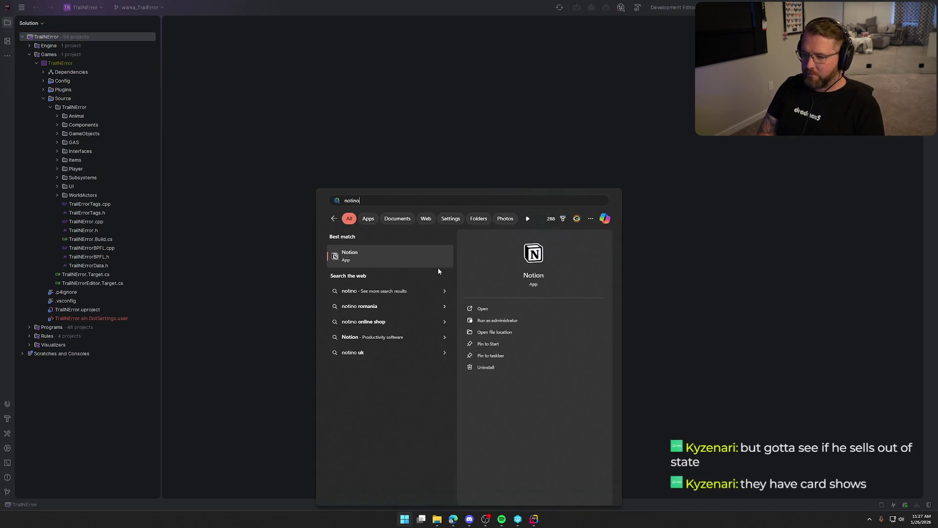
pyautogui.press('Return')
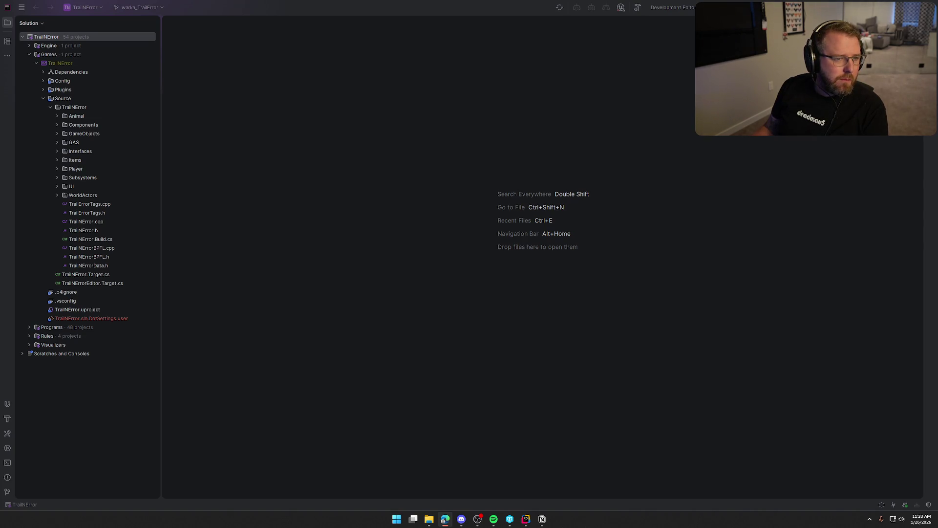
# - Refocus Rider and build the selected TrailNError projects with Ctrl+Shift+B
pyautogui.click(441, 130)
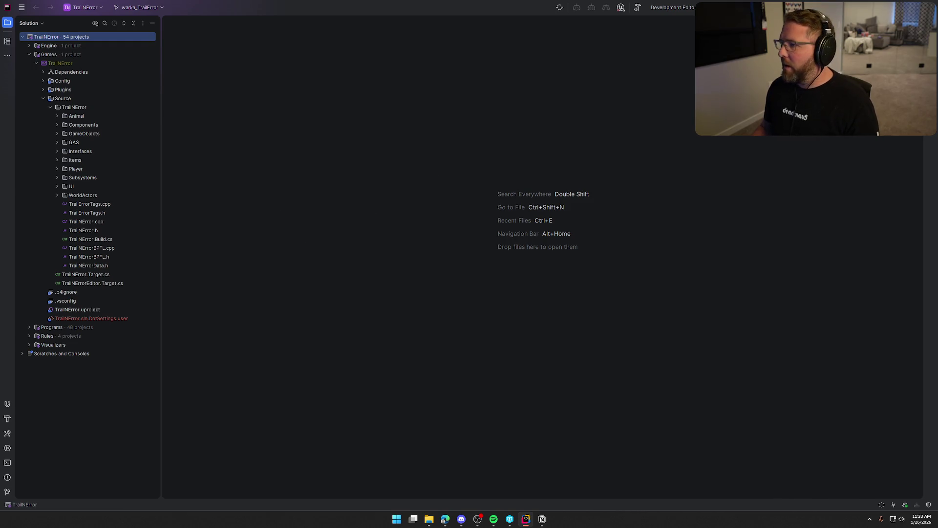
pyautogui.hotkey('ctrl', 'shift', 'b')
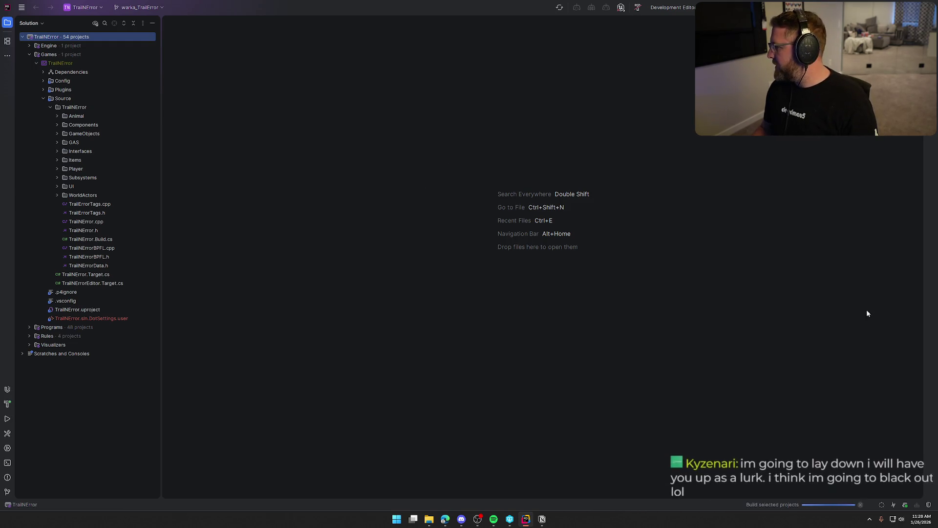
# - Return focus to the solution window while the build finishes and Unreal Editor launches
pyautogui.click(564, 145)
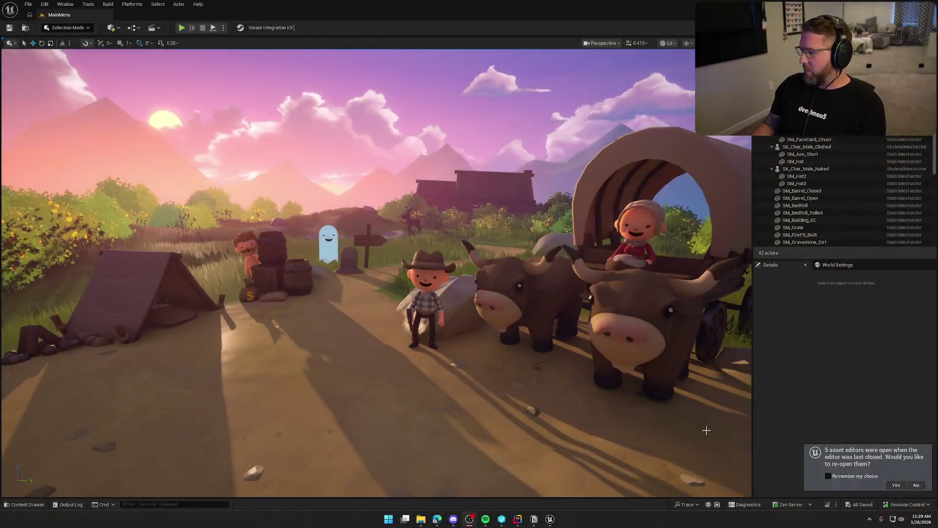
# - Decline reopening asset editors and open the GameWorld level from Content > Maps
pyautogui.click(917, 485)
pyautogui.hotkey('ctrl', 'space')
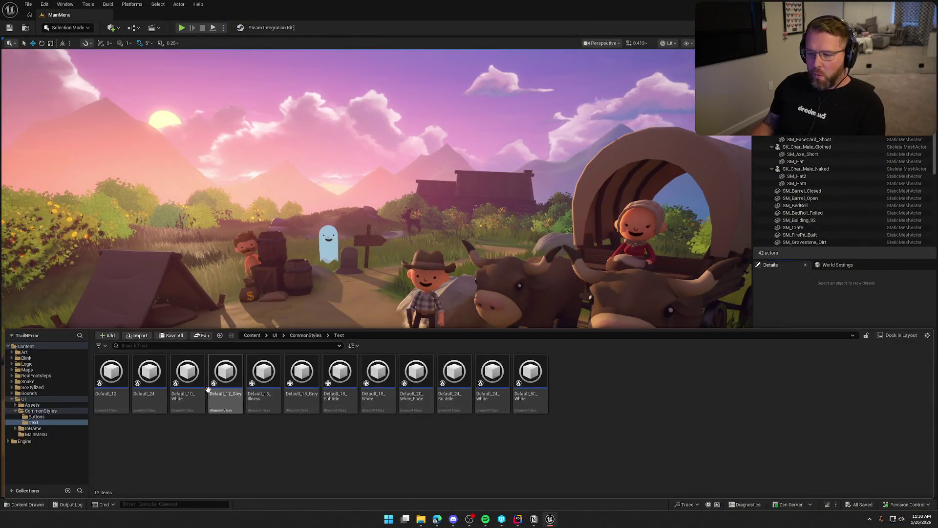
pyautogui.click(12, 399)
pyautogui.click(27, 369)
pyautogui.doubleClick(149, 376)
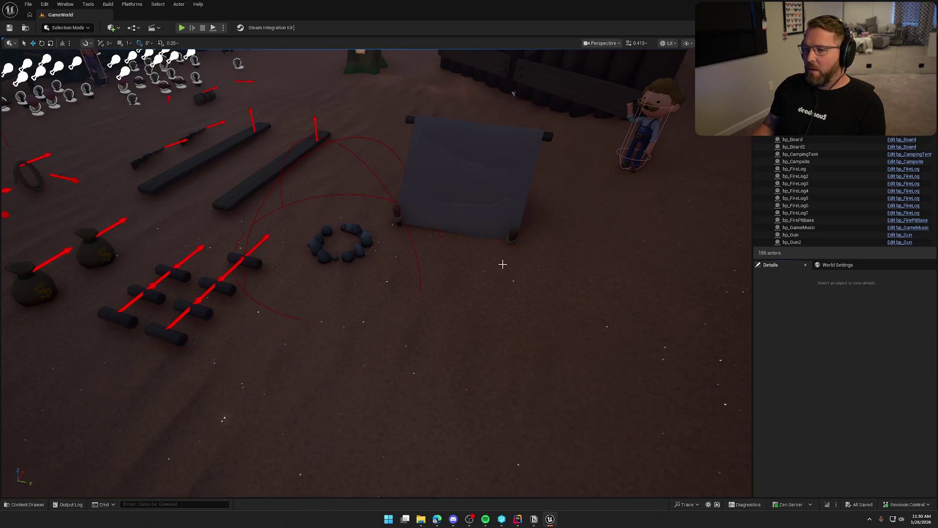
# - Preview the campsite in Game View without icons and start a play session
pyautogui.scroll(-10, 503, 264)
pyautogui.scroll(6, 530, 257)
pyautogui.press('g')
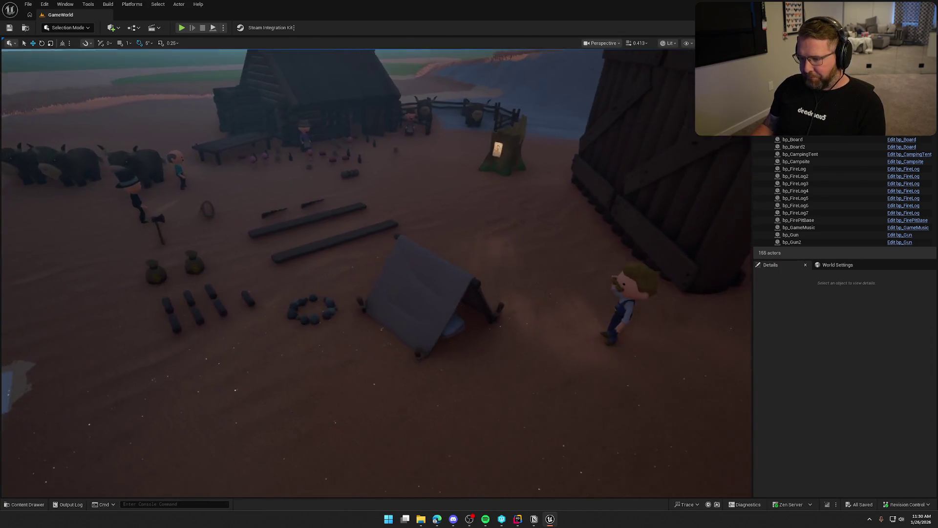
pyautogui.click(182, 28)
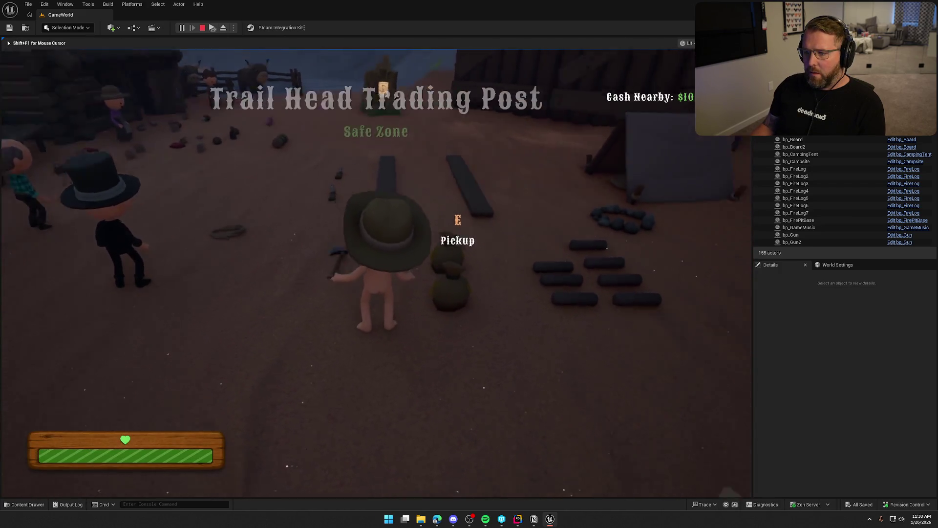
# - Run the character to the tent and pick up the axe
pyautogui.press('s')
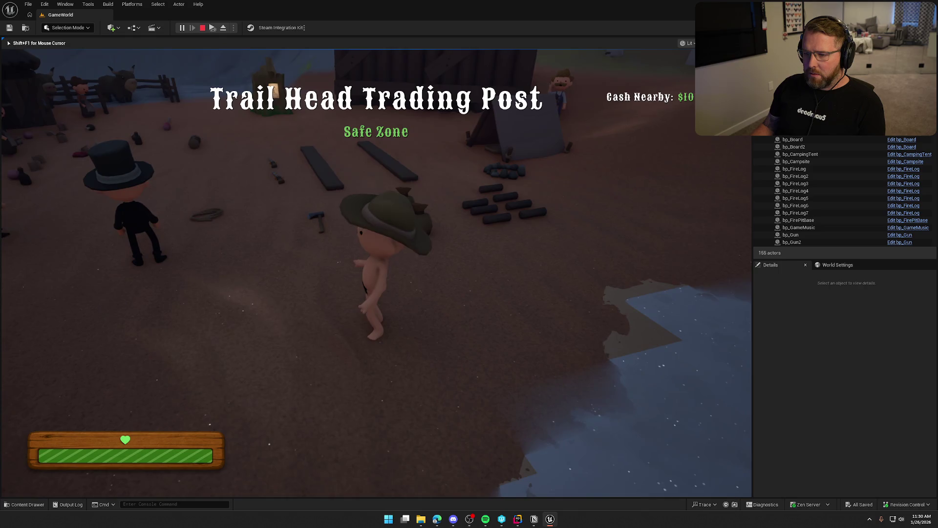
pyautogui.hotkey('shift', 'w')
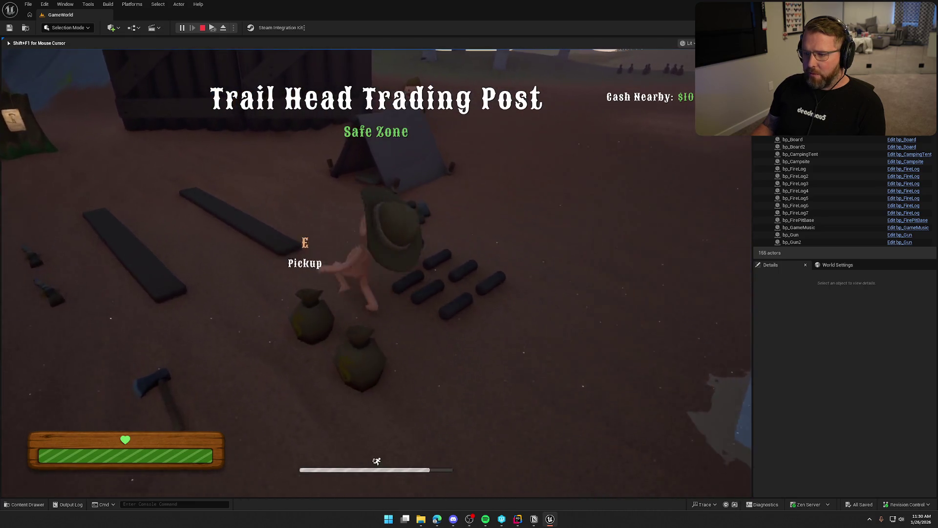
pyautogui.hotkey('shift', 's')
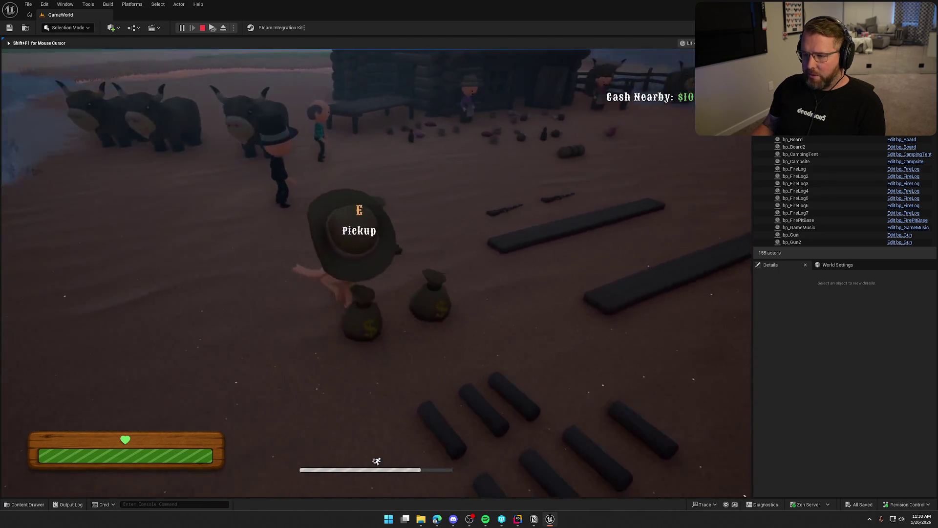
pyautogui.hotkey('shift', 'w')
pyautogui.press('e')
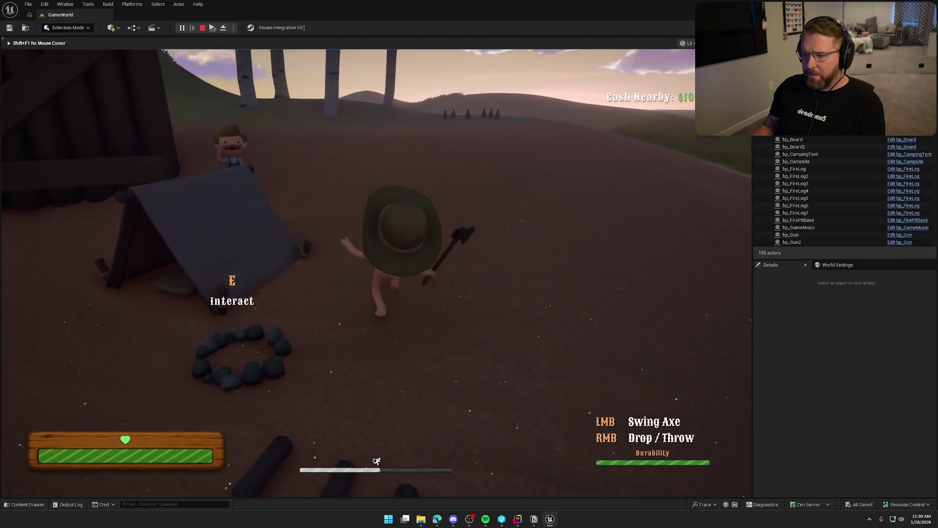
# - Chop a birch tree three times, then stop the session and open the Content Drawer
pyautogui.hotkey('shift', 'w')
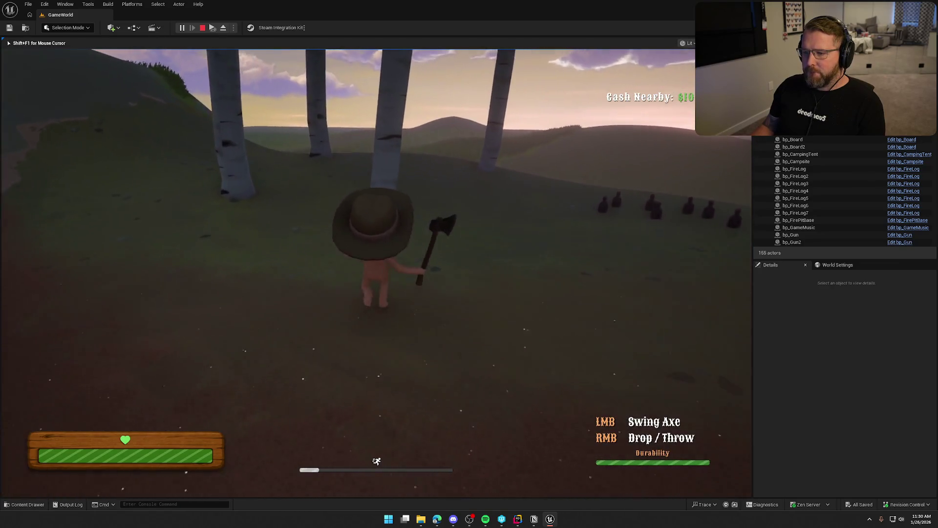
pyautogui.press('w')
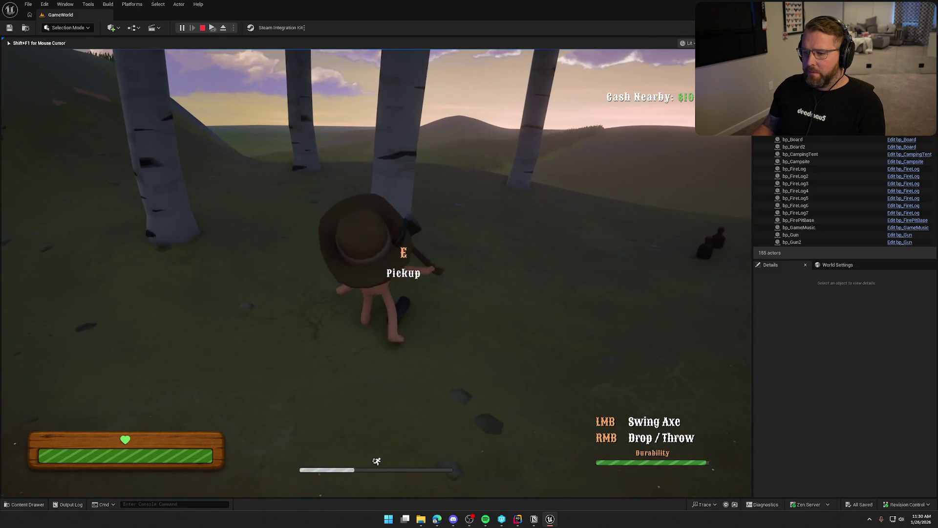
pyautogui.click(376, 273)
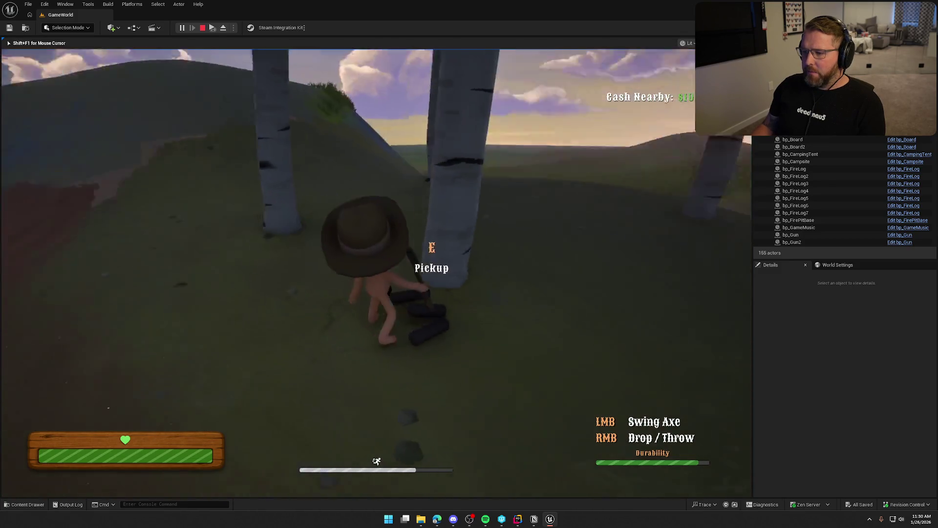
pyautogui.click(377, 272)
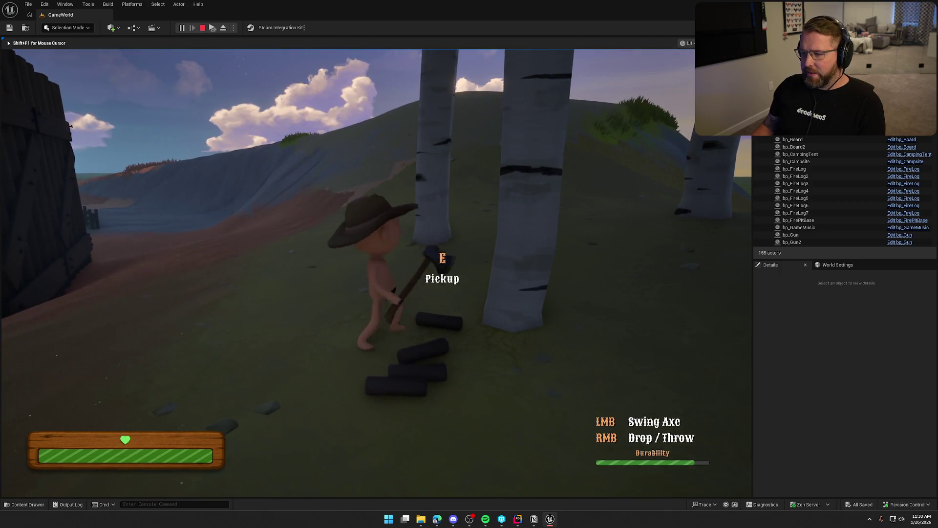
pyautogui.click(376, 272)
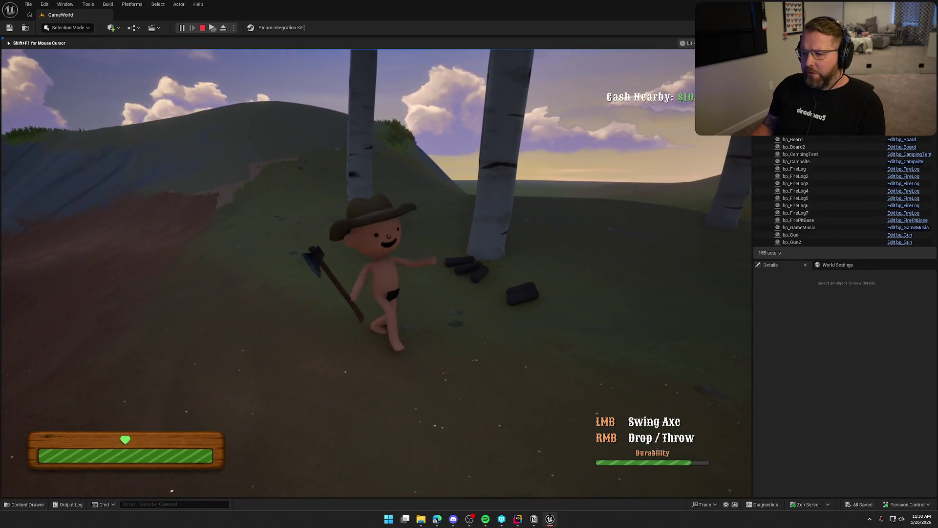
pyautogui.press('Escape')
pyautogui.hotkey('ctrl', 'space')
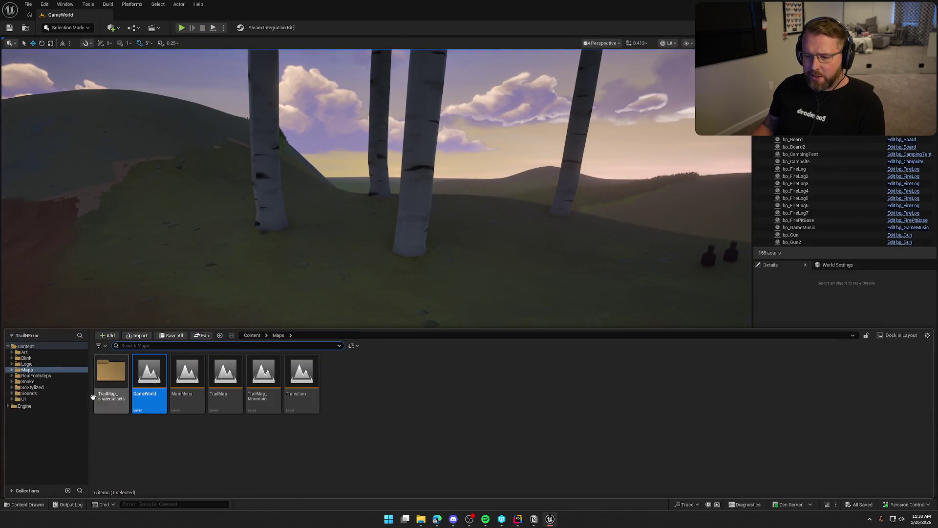
# - Go to Logic > Interactables > Items and open bp_Axe's EventGraph
pyautogui.click(28, 364)
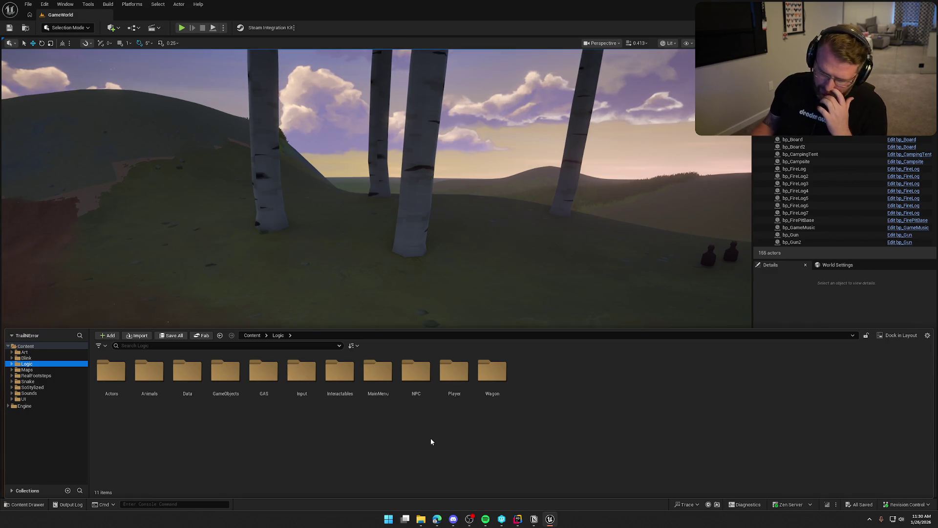
pyautogui.hotkey('alt', 'Right')
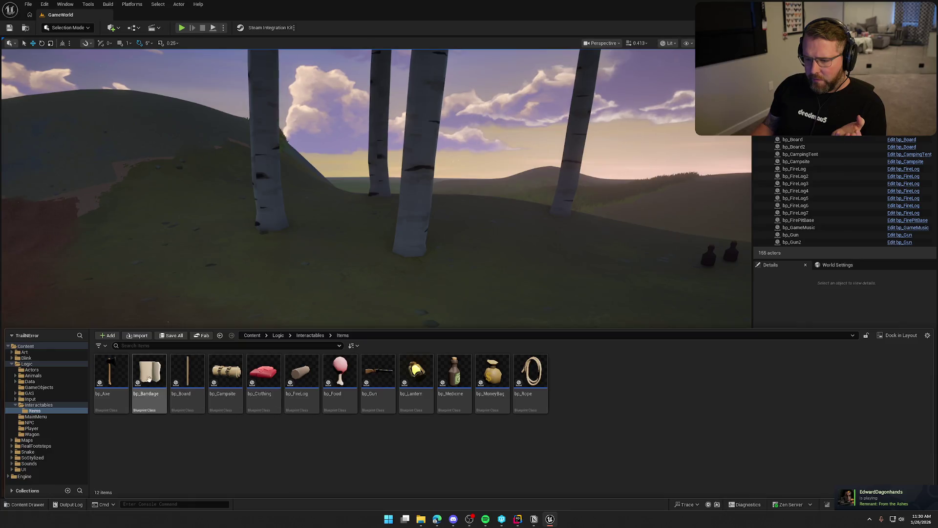
pyautogui.doubleClick(111, 376)
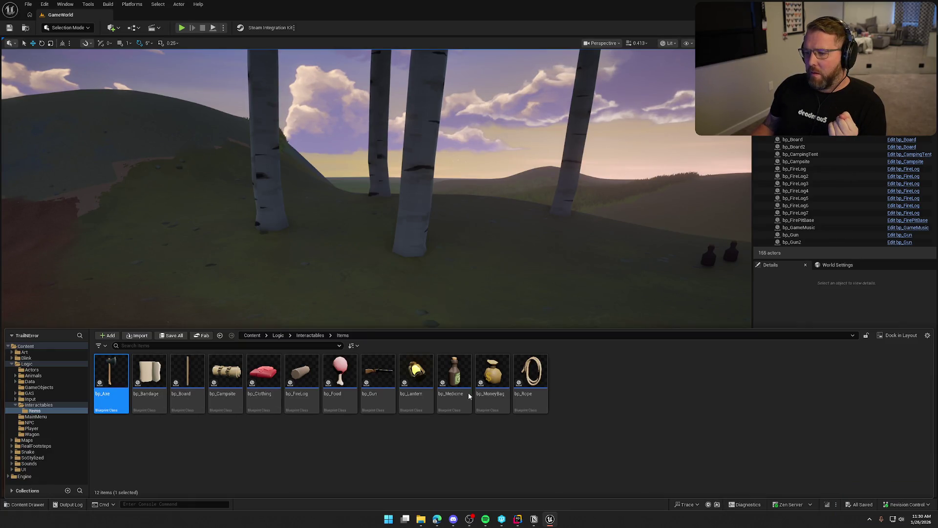
pyautogui.scroll(3, 469, 260)
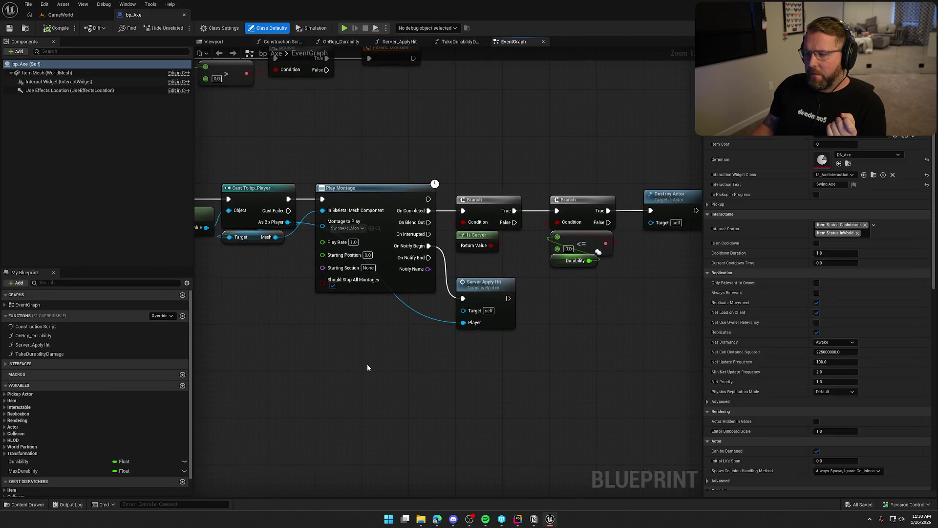
pyautogui.moveTo(271, 221); pyautogui.dragTo(309, 277)
pyautogui.write('monta')
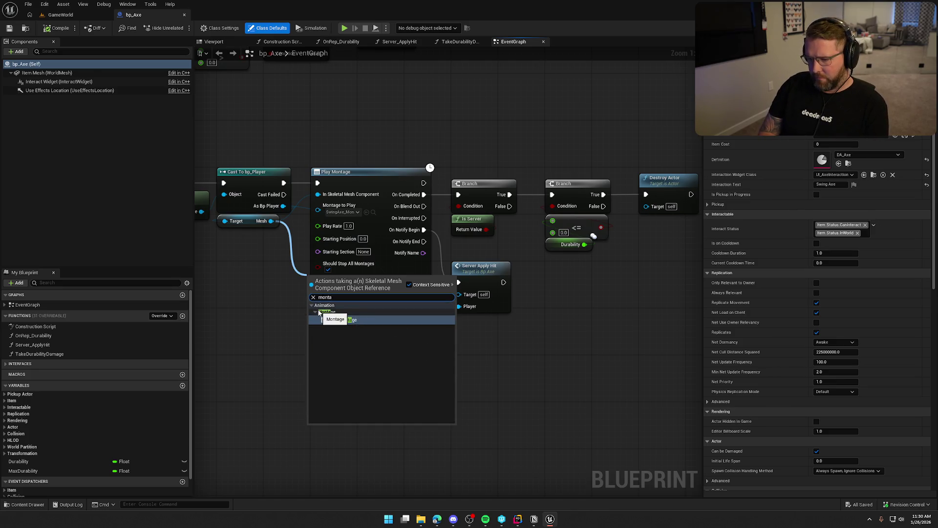
pyautogui.moveTo(262, 350)
pyautogui.mouseDown()
pyautogui.moveTo(292, 348)
pyautogui.moveTo(266, 321)
pyautogui.mouseUp()
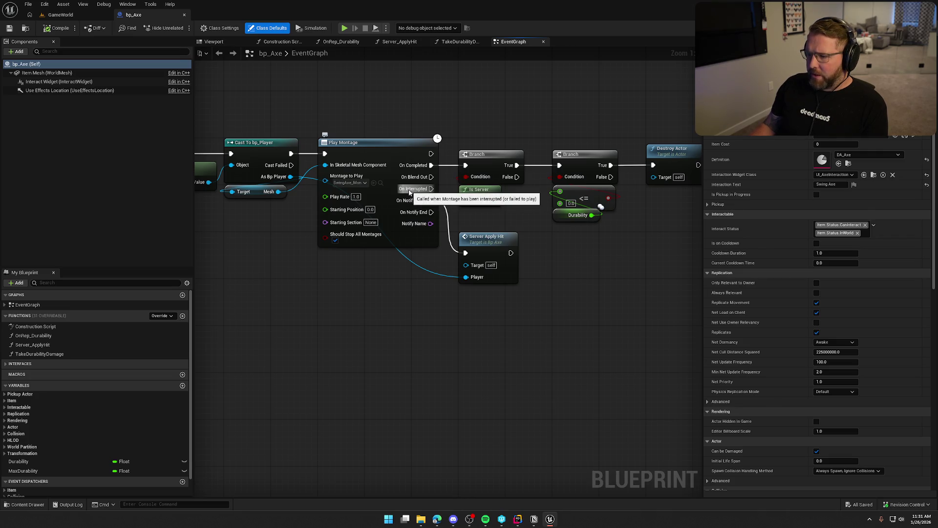
pyautogui.moveTo(423, 370); pyautogui.dragTo(452, 373)
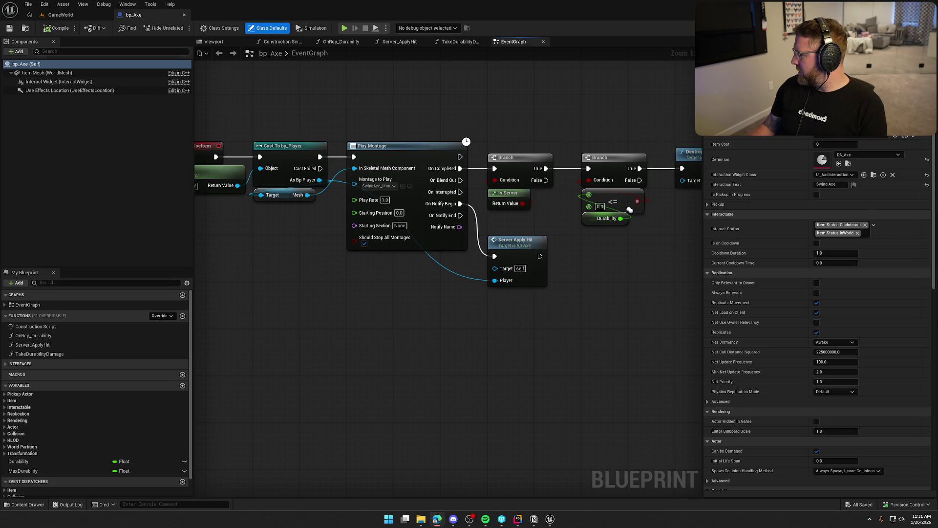
pyautogui.moveTo(582, 367); pyautogui.dragTo(555, 341)
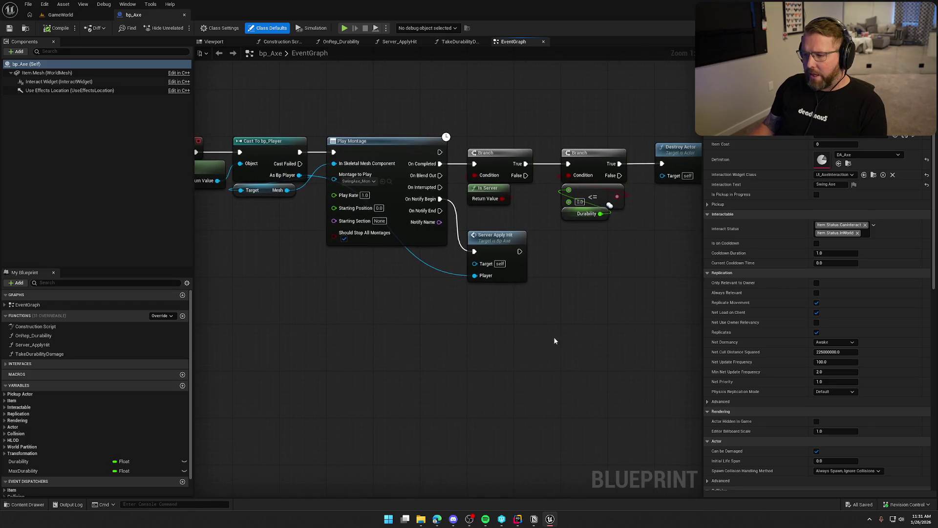
pyautogui.moveTo(287, 190); pyautogui.dragTo(363, 340)
pyautogui.write('stop')
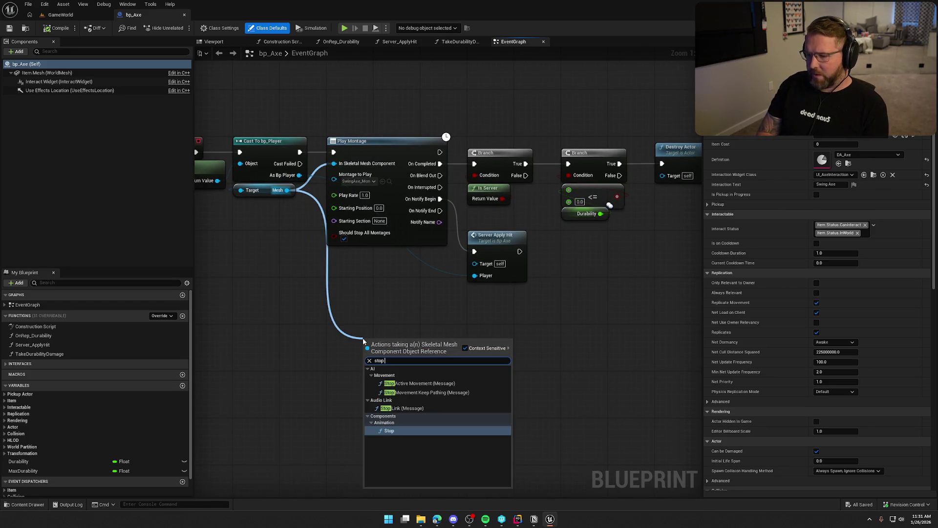
pyautogui.press('Escape')
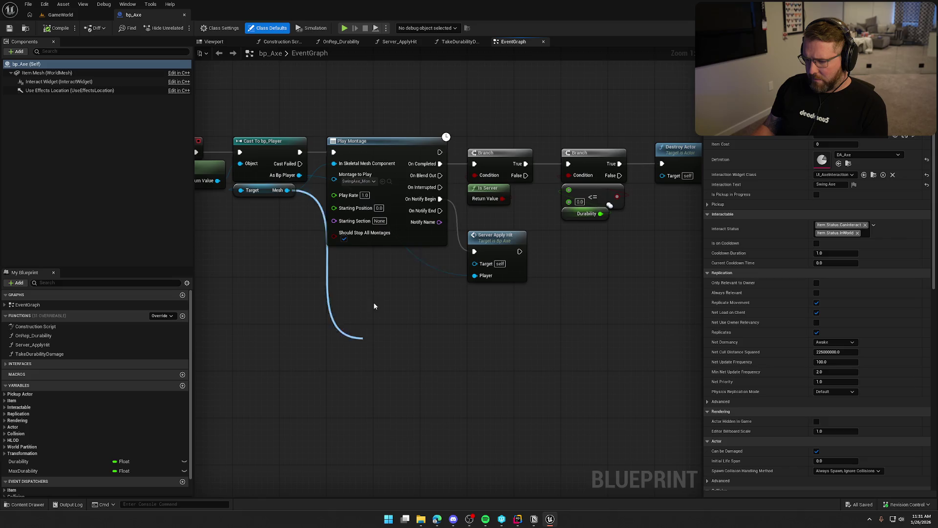
pyautogui.rightClick(373, 299)
pyautogui.write('stop an')
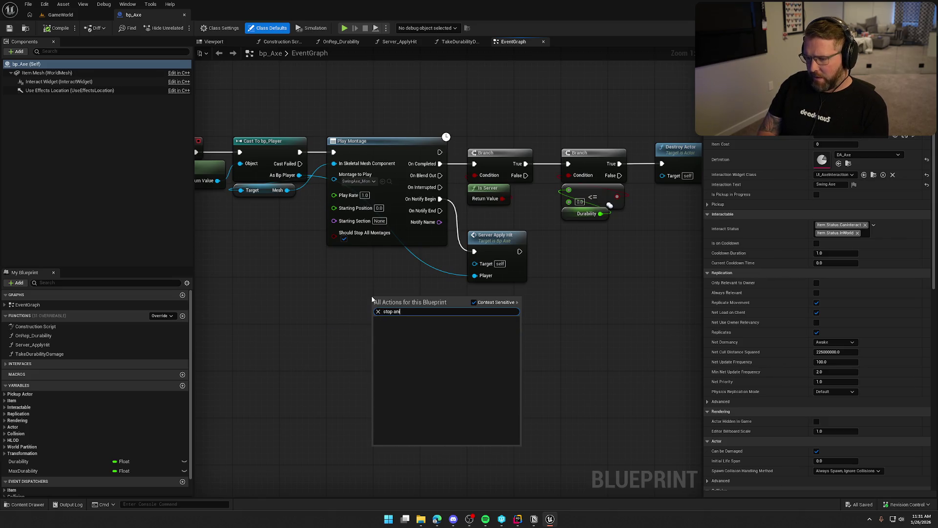
pyautogui.press('BackSpace')
pyautogui.press('BackSpace')
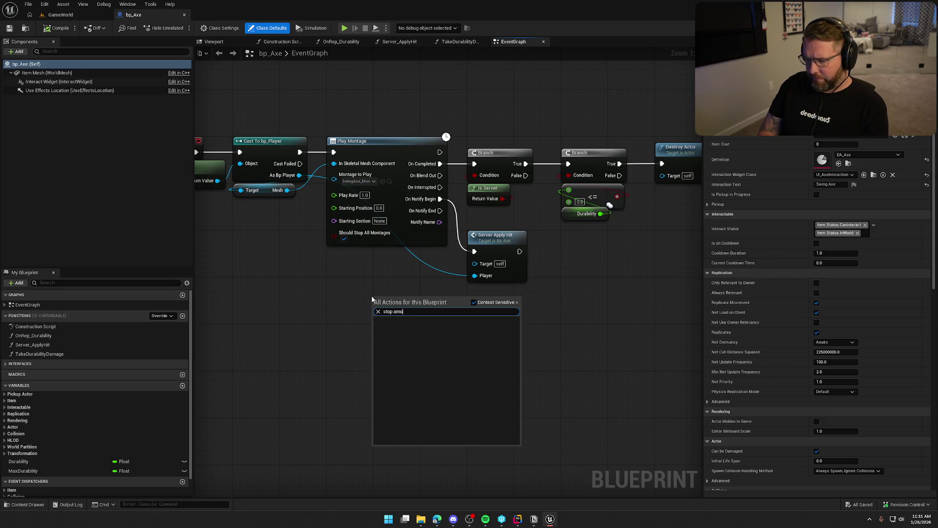
pyautogui.press('BackSpace')
pyautogui.press('BackSpace')
pyautogui.press('BackSpace')
pyautogui.write('mo')
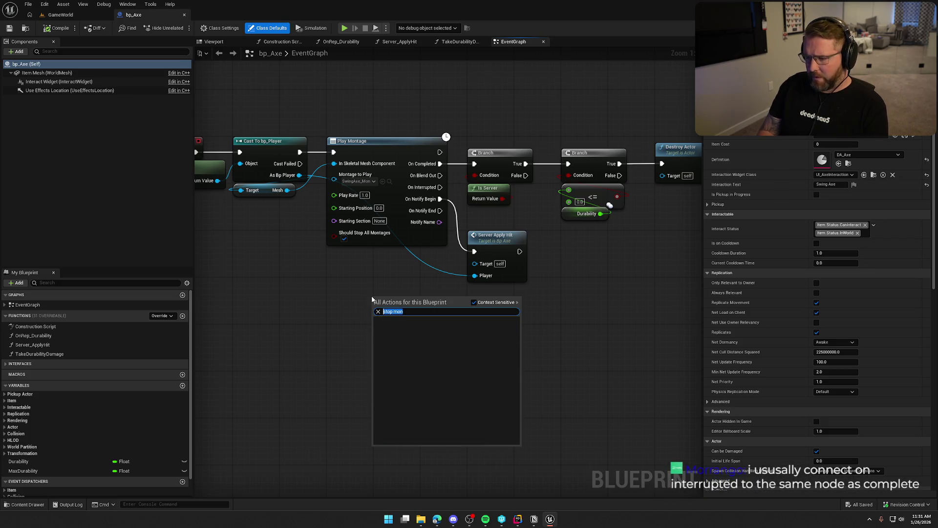
pyautogui.write('ntage')
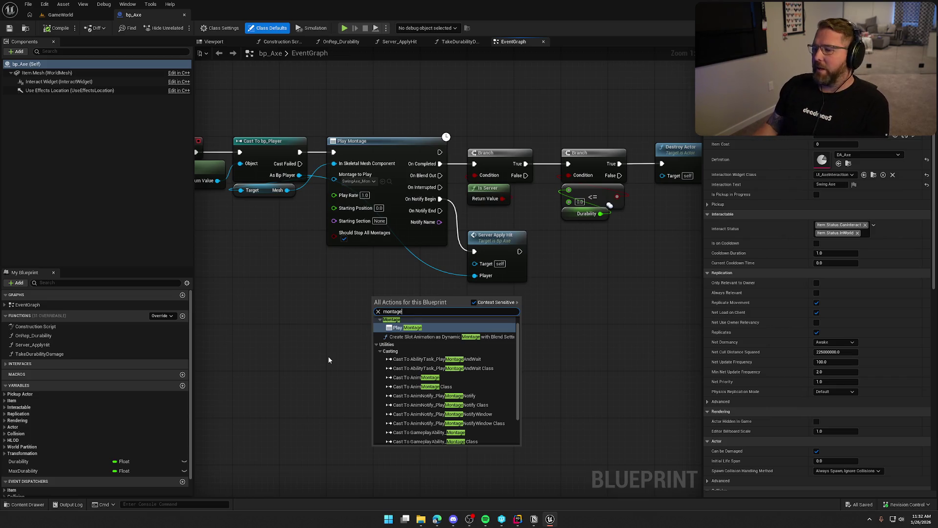
pyautogui.scroll(1, 470, 398)
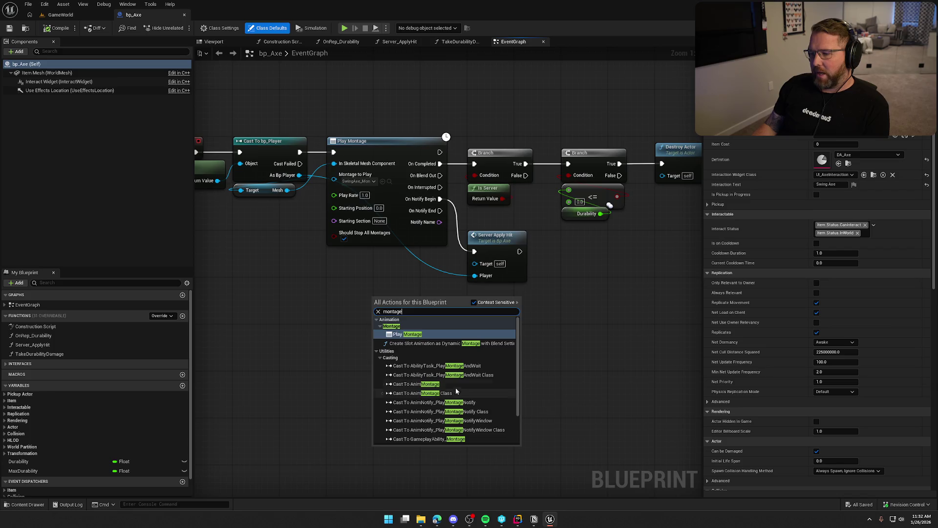
pyautogui.scroll(-2, 458, 394)
pyautogui.scroll(2, 445, 435)
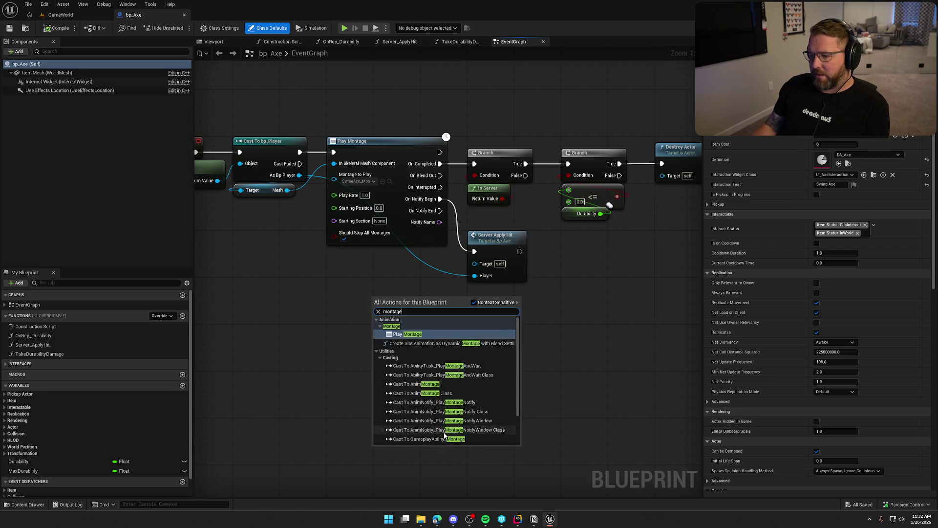
pyautogui.click(352, 277)
pyautogui.moveTo(331, 112); pyautogui.dragTo(433, 367)
pyautogui.moveTo(440, 187); pyautogui.dragTo(474, 164)
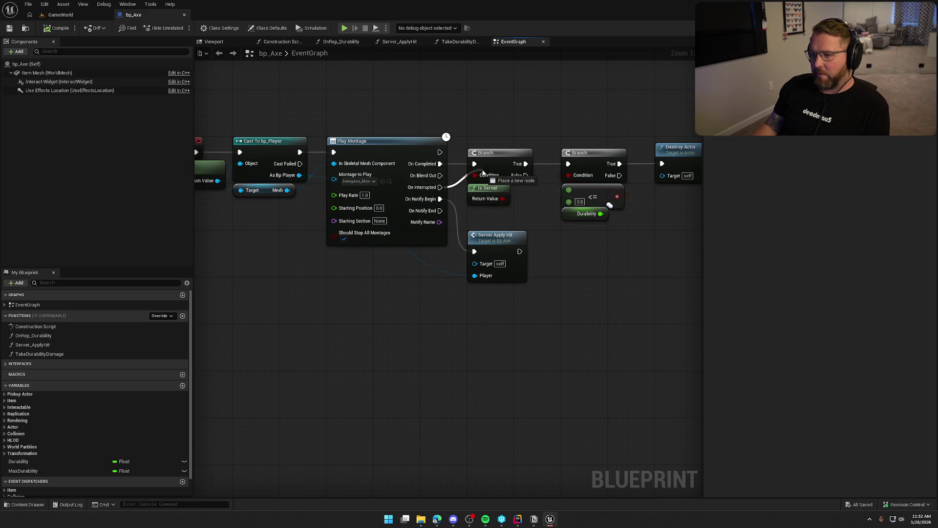
pyautogui.moveTo(493, 327)
pyautogui.mouseDown()
pyautogui.moveTo(358, 371)
pyautogui.moveTo(434, 168)
pyautogui.mouseUp()
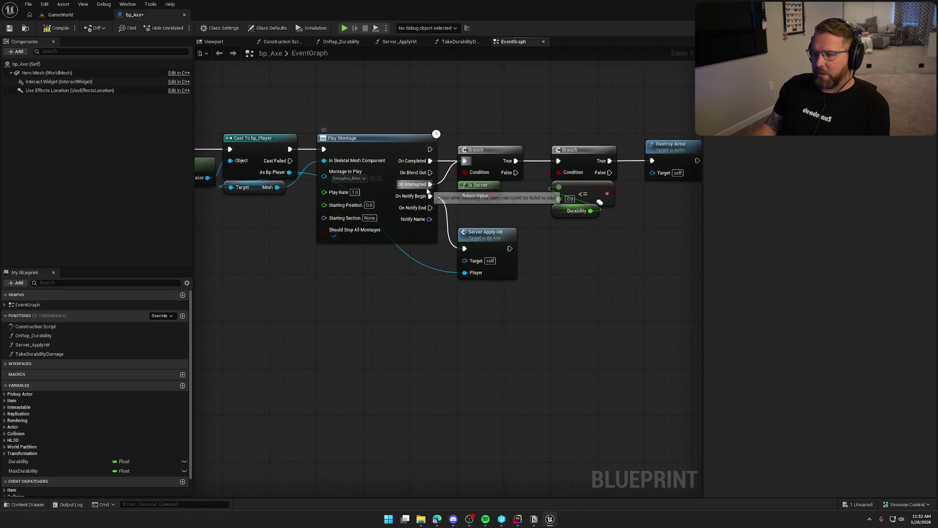
pyautogui.moveTo(423, 332); pyautogui.dragTo(386, 309)
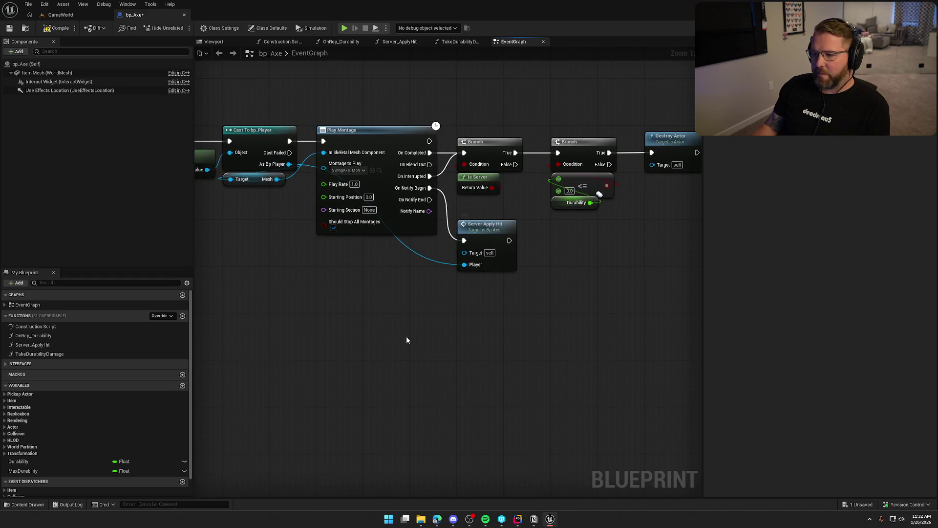
pyautogui.moveTo(349, 102); pyautogui.dragTo(379, 348)
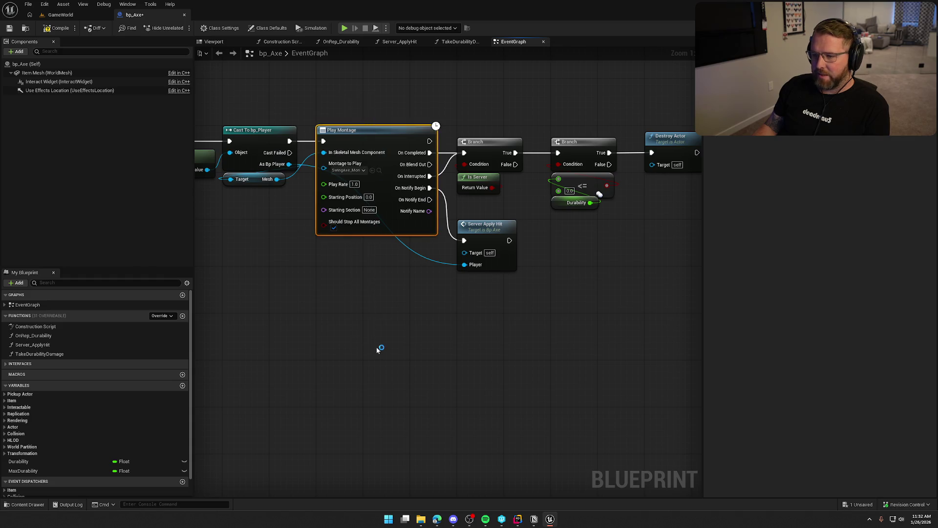
pyautogui.click(386, 312)
pyautogui.moveTo(333, 188); pyautogui.dragTo(364, 264)
pyautogui.write('stop')
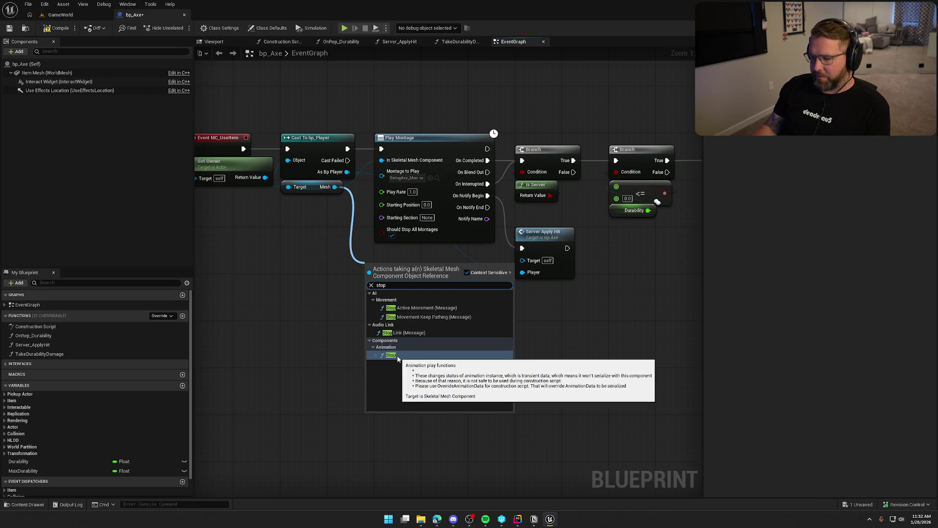
pyautogui.click(309, 311)
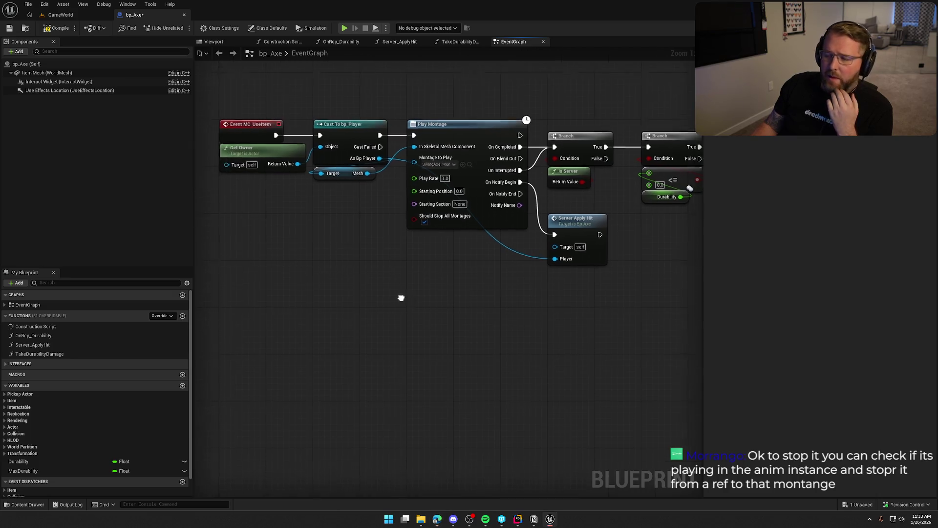
pyautogui.moveTo(363, 314); pyautogui.dragTo(360, 305)
pyautogui.moveTo(331, 178)
pyautogui.mouseDown()
pyautogui.moveTo(373, 278)
pyautogui.moveTo(361, 272)
pyautogui.mouseUp()
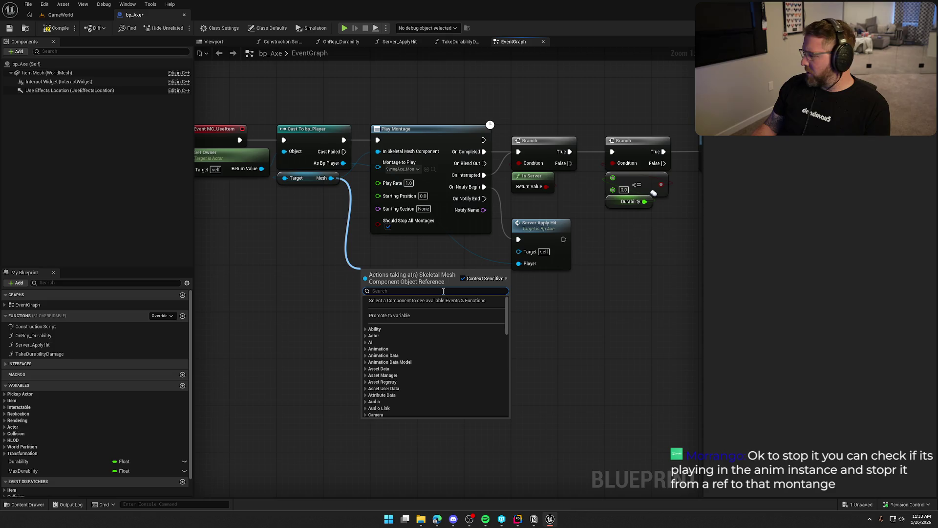
pyautogui.write('get')
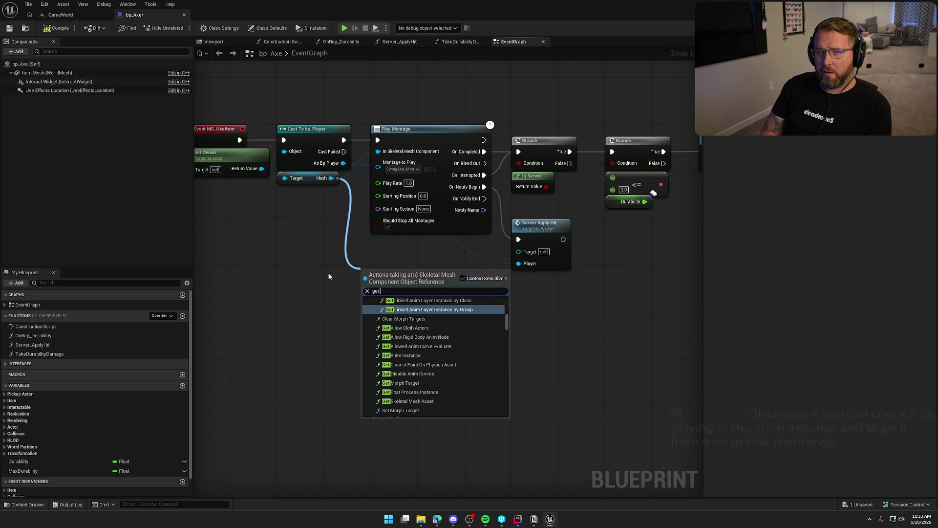
pyautogui.write(' anim in')
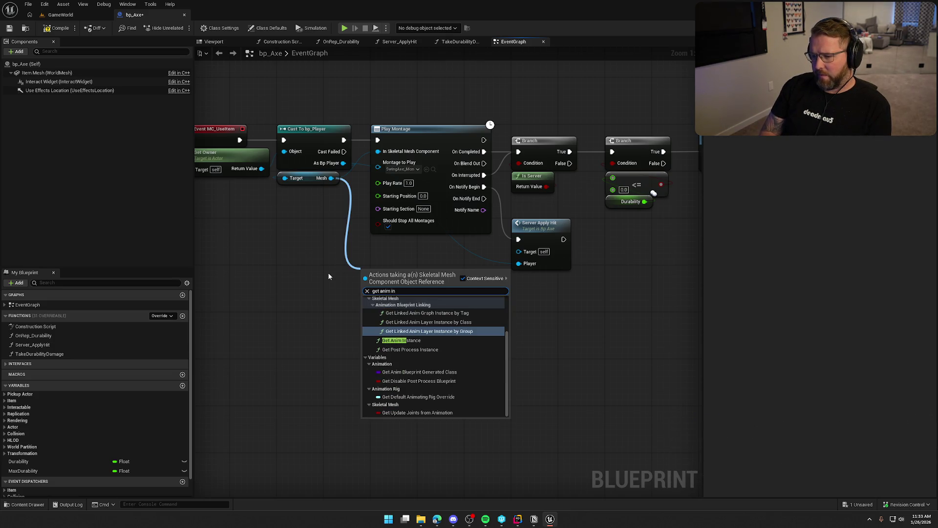
pyautogui.click(401, 340)
pyautogui.moveTo(443, 286); pyautogui.dragTo(471, 312)
pyautogui.write('stop mon')
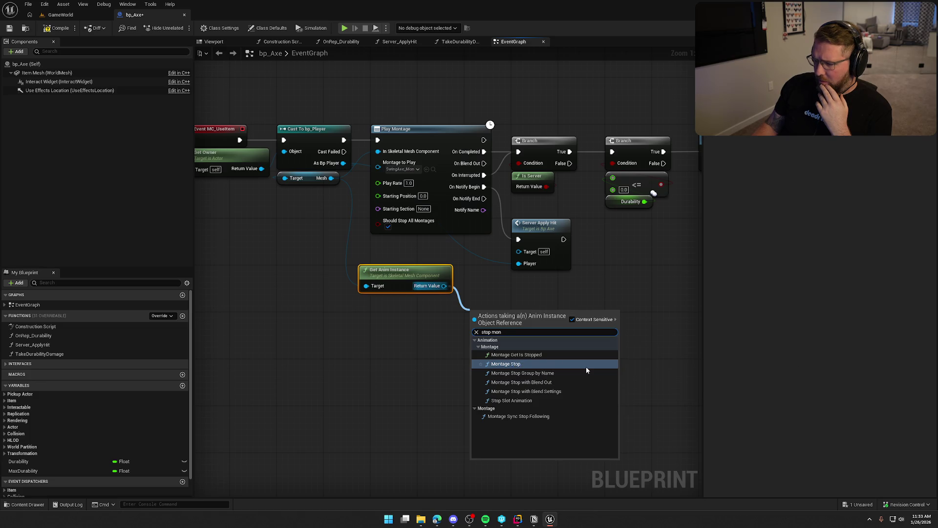
pyautogui.click(518, 368)
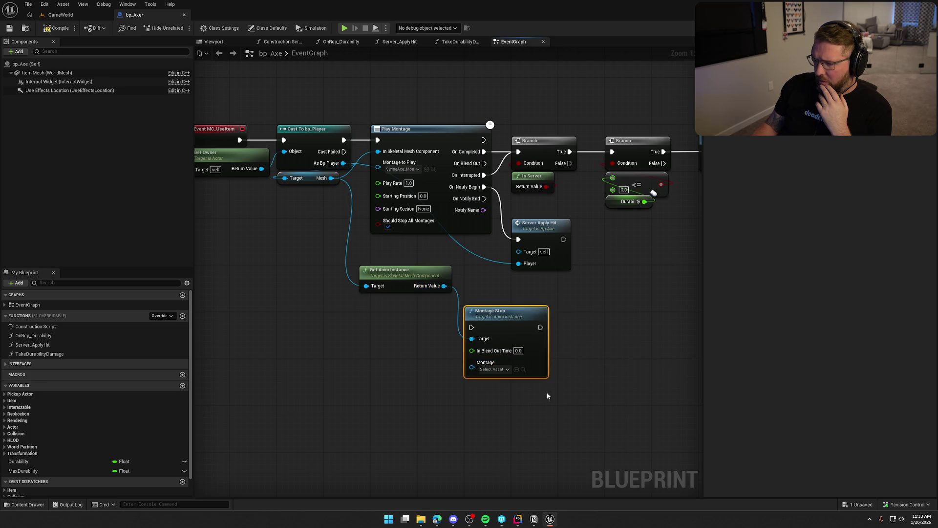
pyautogui.click(490, 369)
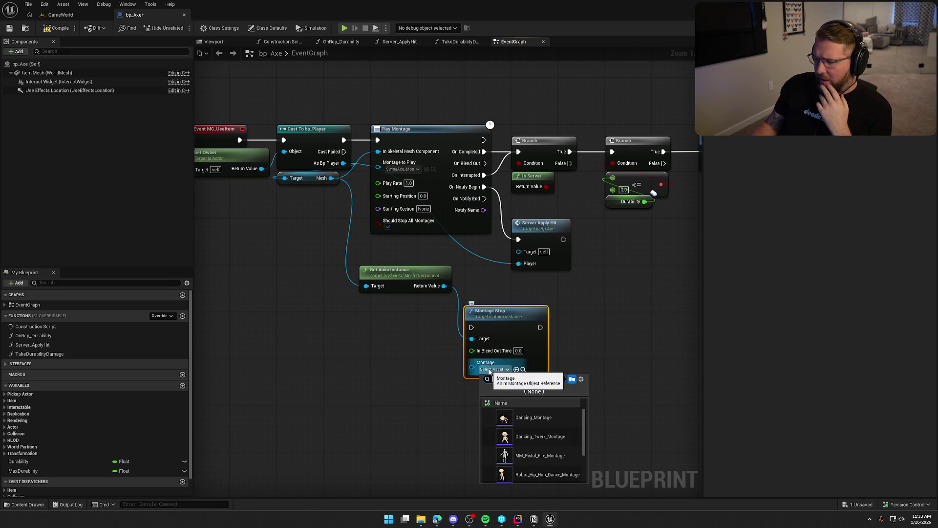
pyautogui.write('swing')
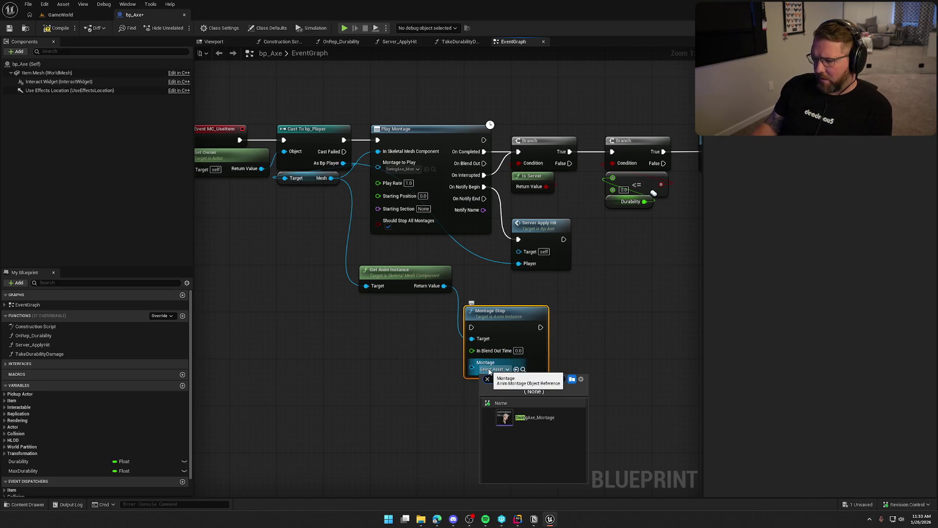
pyautogui.click(544, 425)
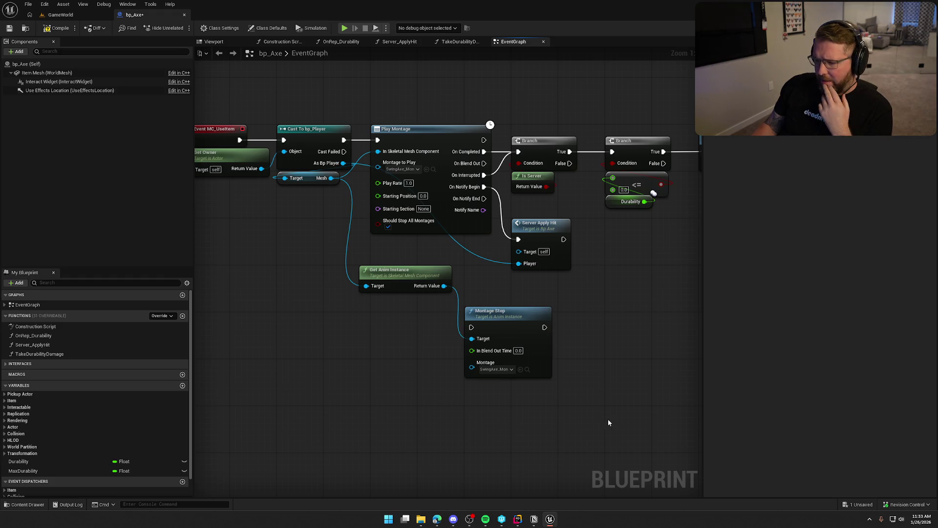
pyautogui.click(518, 350)
pyautogui.write('0')
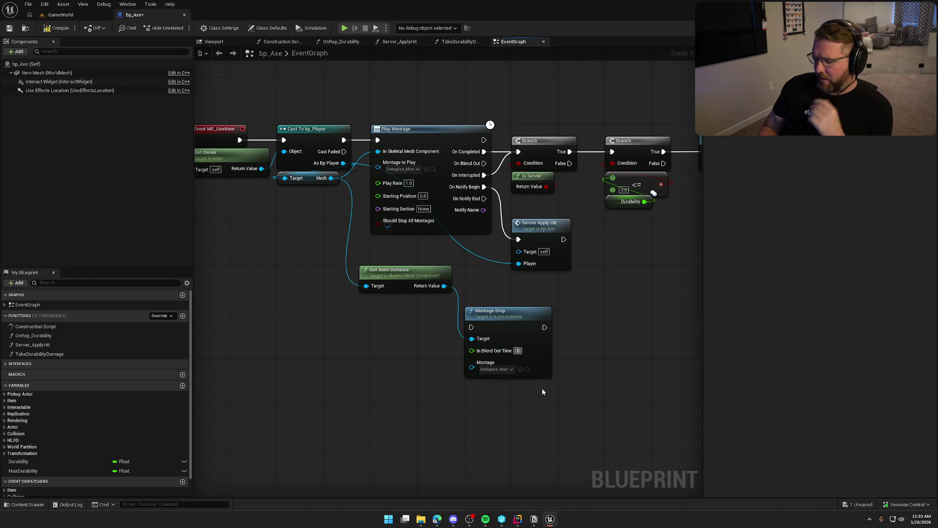
pyautogui.write('0.25')
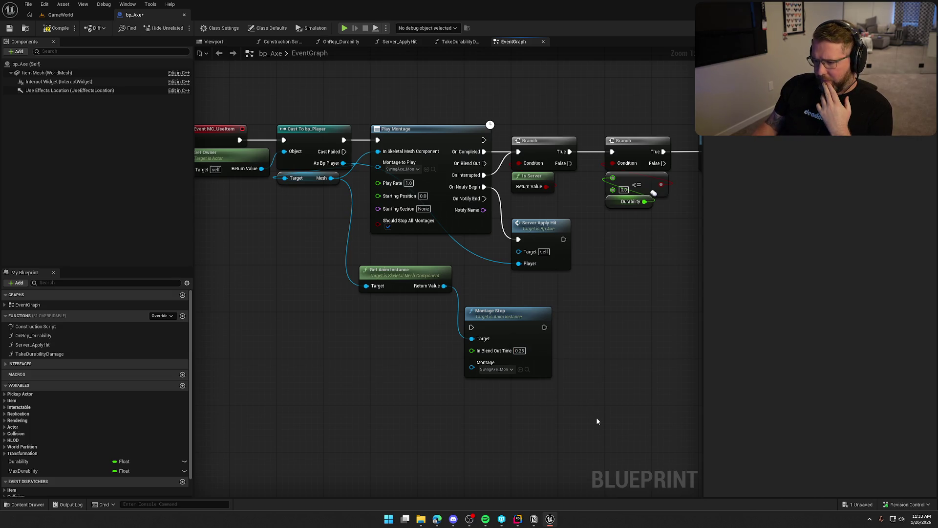
pyautogui.moveTo(386, 280)
pyautogui.mouseDown()
pyautogui.moveTo(381, 310)
pyautogui.moveTo(397, 336)
pyautogui.mouseUp()
pyautogui.moveTo(352, 313); pyautogui.dragTo(565, 407)
pyautogui.press('Delete')
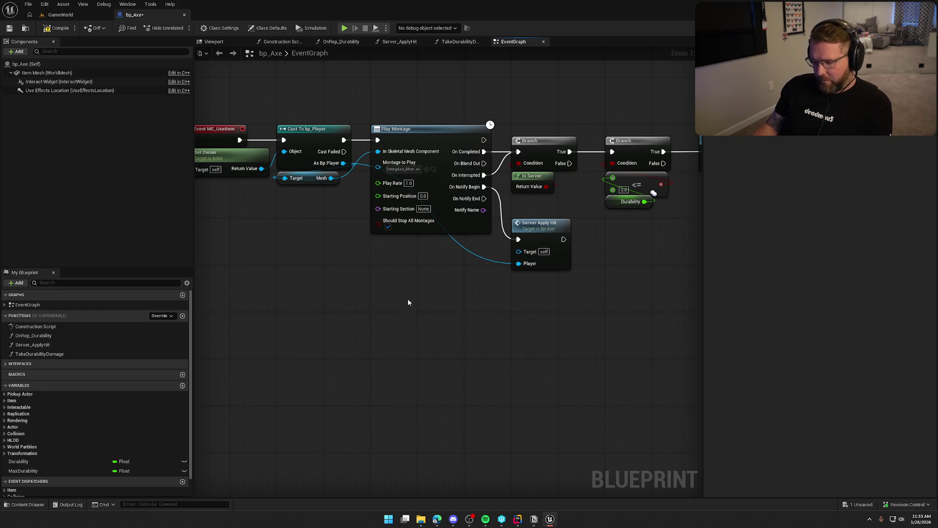
pyautogui.moveTo(408, 303); pyautogui.dragTo(448, 325)
# - Open the Server_ApplyHit function graph and bring its sphere trace section into view
pyautogui.doubleClick(550, 278)
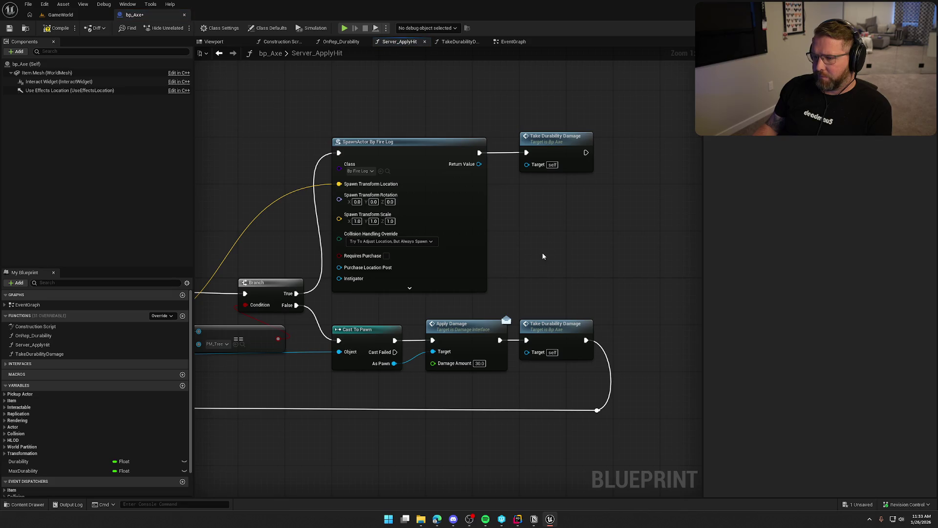
pyautogui.moveTo(542, 259); pyautogui.dragTo(711, 159)
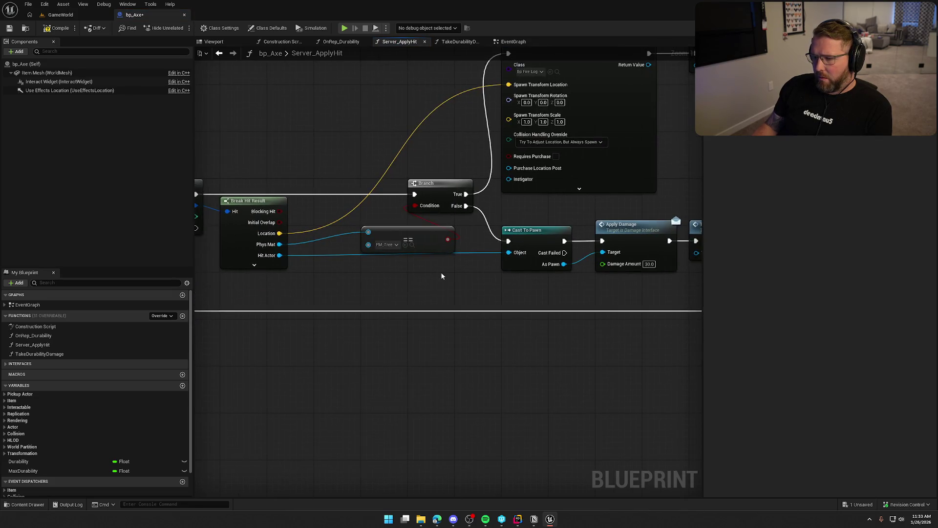
pyautogui.moveTo(441, 276); pyautogui.dragTo(603, 300)
pyautogui.moveTo(517, 308)
pyautogui.mouseDown()
pyautogui.moveTo(662, 302)
pyautogui.moveTo(450, 320)
pyautogui.mouseUp()
pyautogui.scroll(-2, 557, 309)
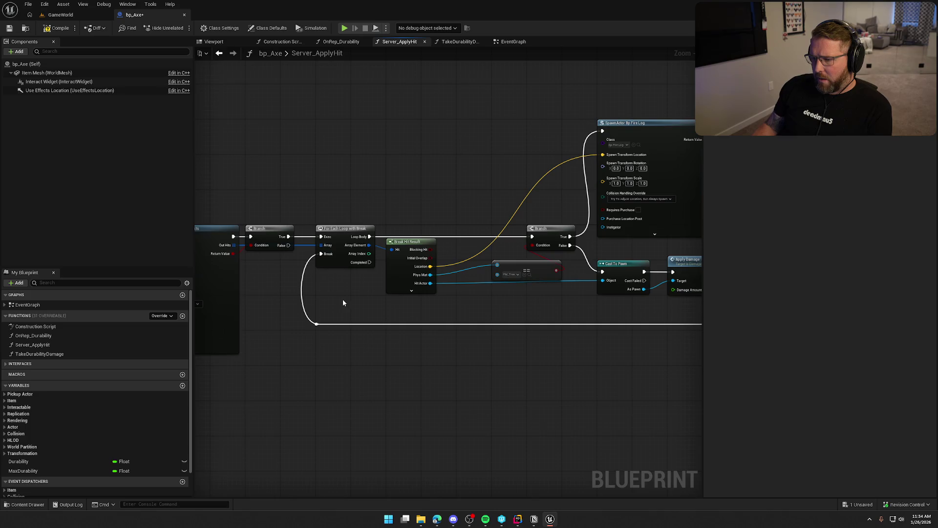
pyautogui.moveTo(352, 296)
pyautogui.mouseDown()
pyautogui.moveTo(685, 266)
pyautogui.moveTo(505, 294)
pyautogui.mouseUp()
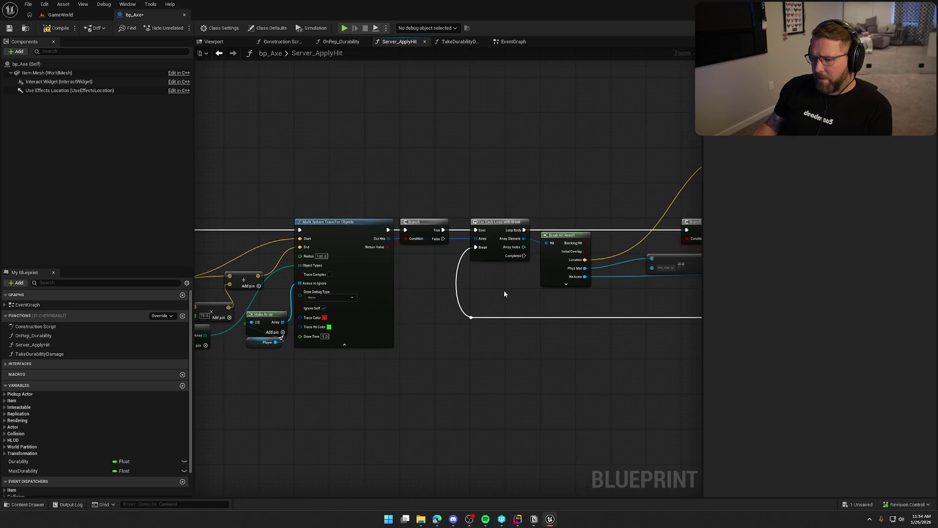
pyautogui.scroll(2, 489, 244)
# - Add a Get Player variable node and move it into open space
pyautogui.rightClick(468, 151)
pyautogui.write('get player')
pyautogui.scroll(-10, 522, 292)
pyautogui.click(496, 279)
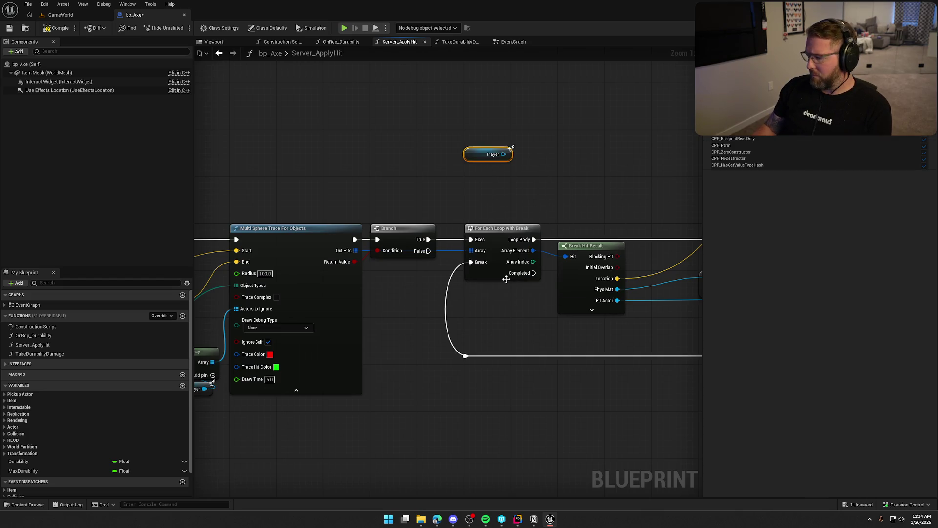
pyautogui.moveTo(503, 154)
pyautogui.mouseDown()
pyautogui.moveTo(415, 149)
pyautogui.moveTo(423, 171)
pyautogui.mouseUp()
# - Paste the cut Get Anim Instance and Montage Stop nodes here, then return to the EventGraph
pyautogui.hotkey('ctrl', 'v')
pyautogui.press('Escape')
pyautogui.write('get mesh')
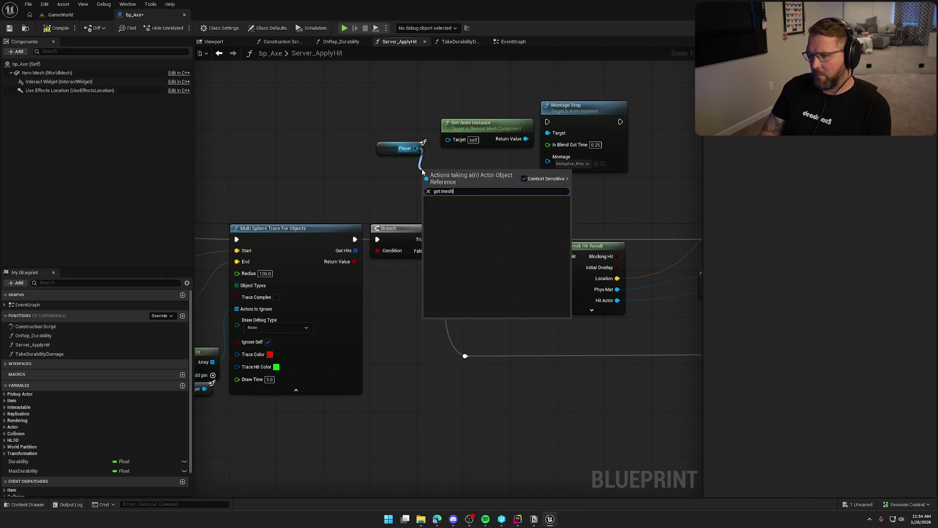
pyautogui.press('Escape')
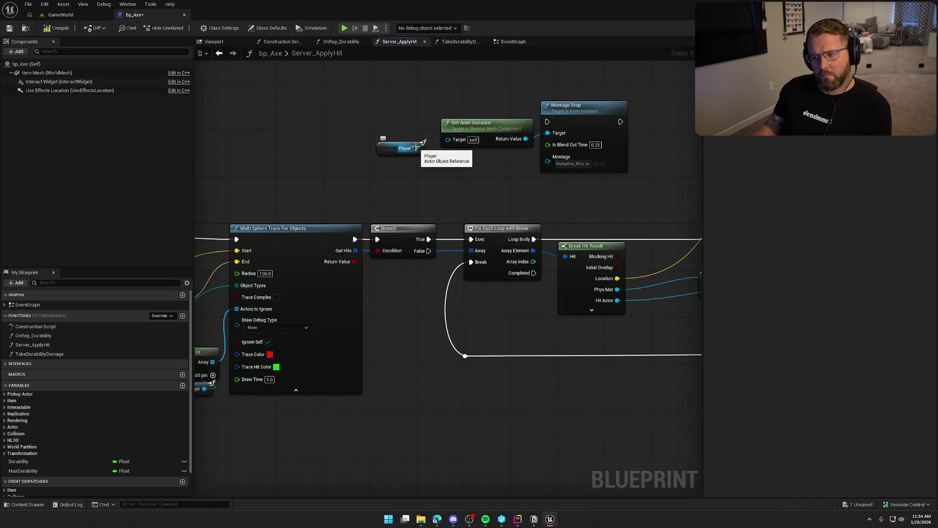
pyautogui.moveTo(411, 184)
pyautogui.mouseDown()
pyautogui.moveTo(760, 118)
pyautogui.moveTo(543, 144)
pyautogui.mouseUp()
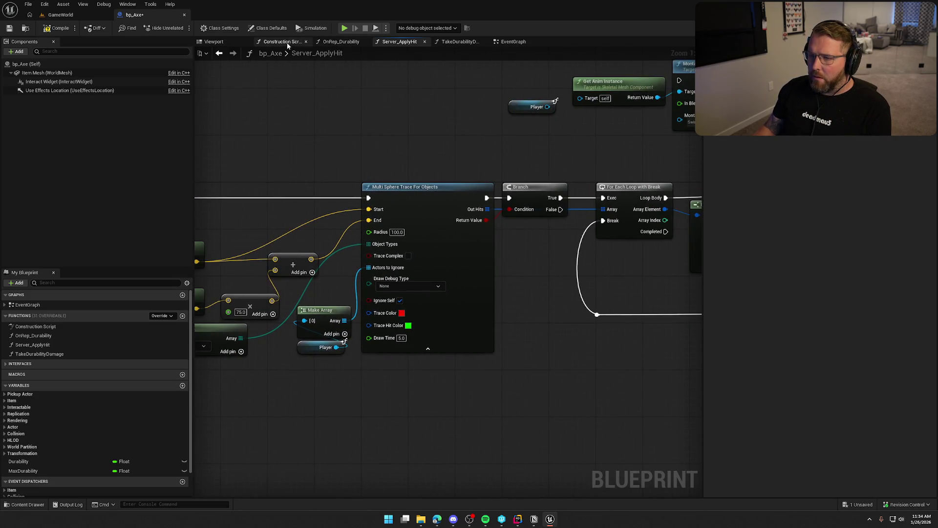
pyautogui.click(508, 42)
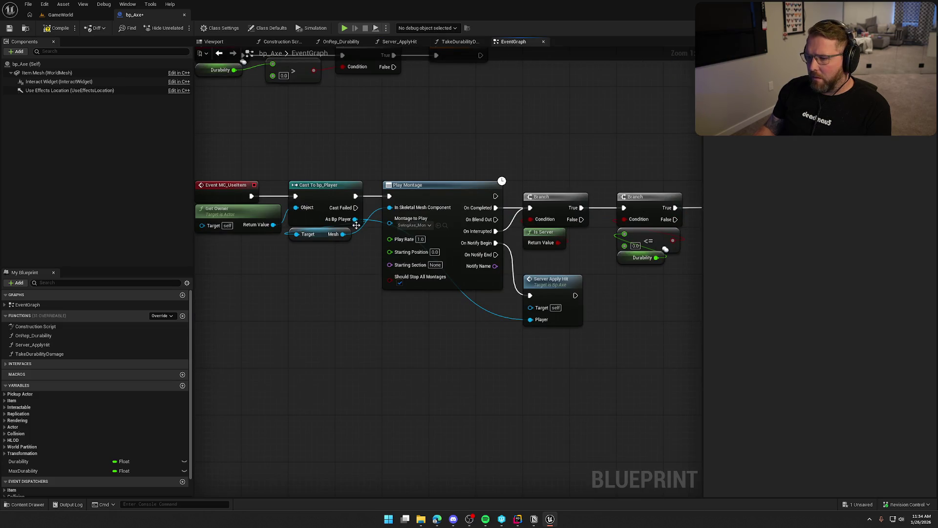
# - Make the Server Apply Hit call's Player input a Bp Player reference
pyautogui.click(551, 283)
pyautogui.click(831, 165)
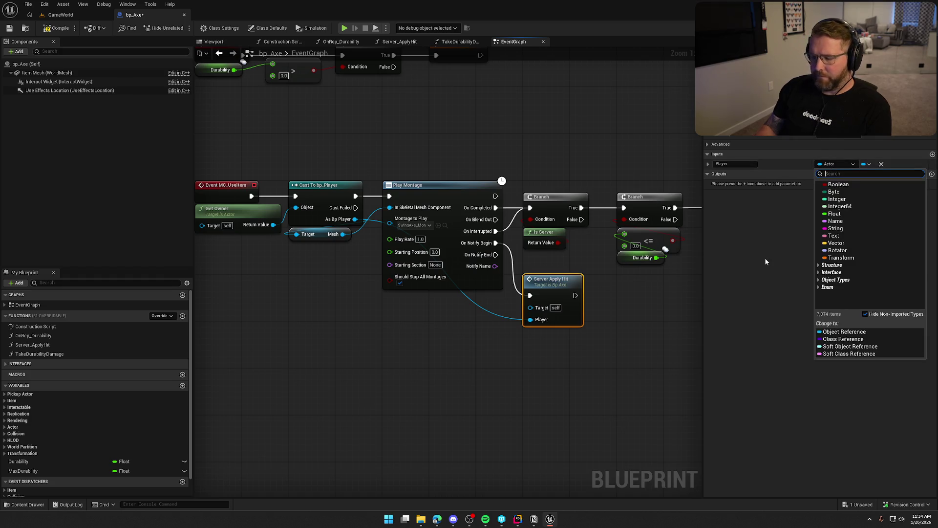
pyautogui.write('bp')
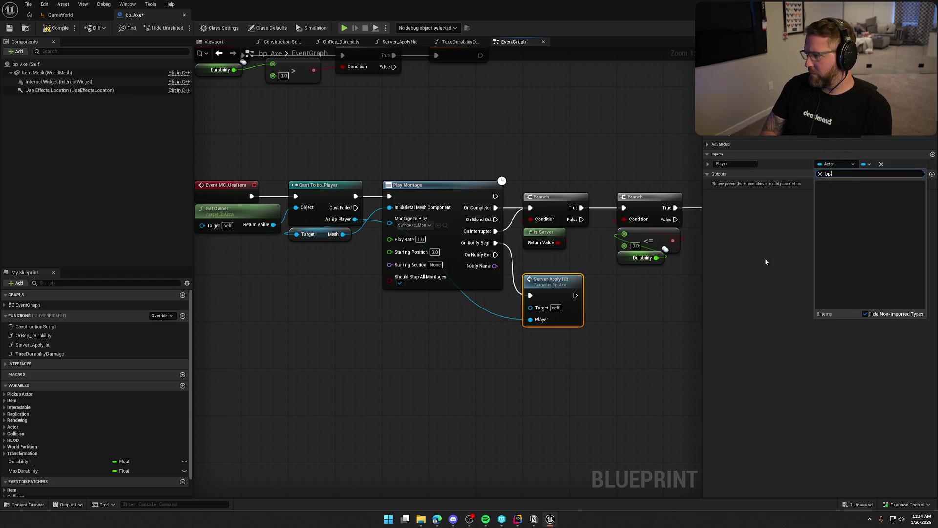
pyautogui.write(' player')
pyautogui.moveTo(875, 214)
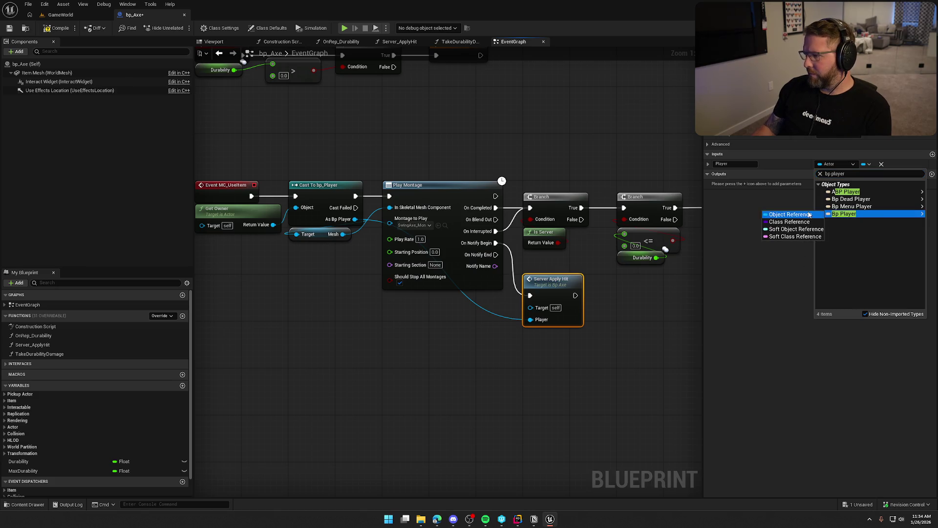
pyautogui.click(787, 215)
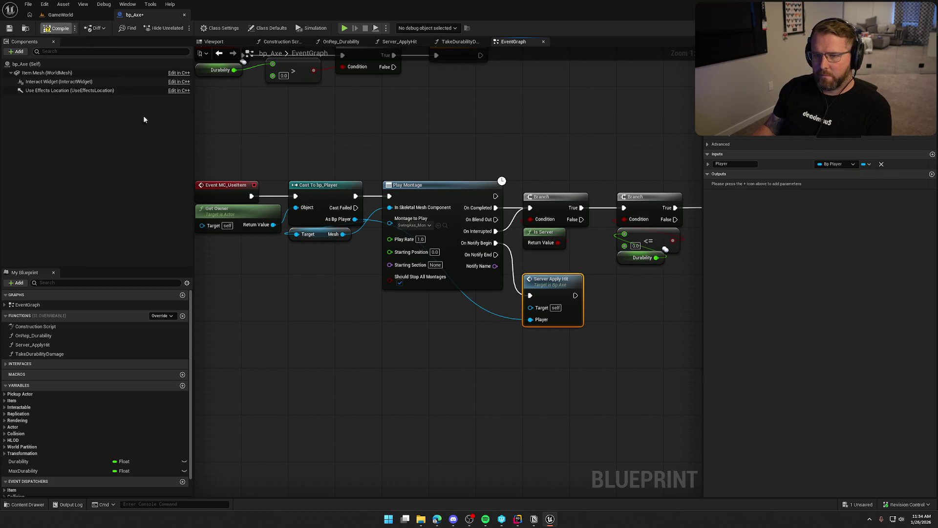
# - Compile, jump to the Server_ApplyHit error, and reconnect Player to Make Array [0]
pyautogui.press('F7')
pyautogui.doubleClick(552, 288)
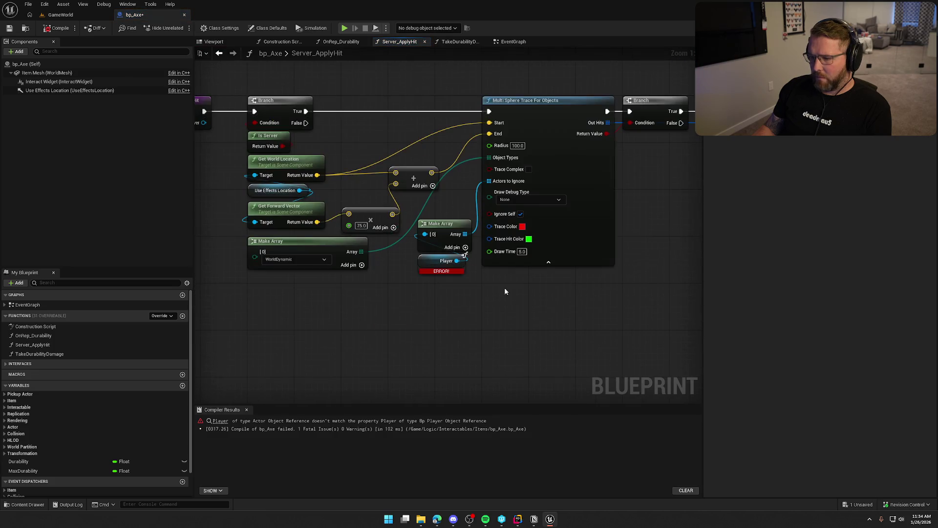
pyautogui.moveTo(470, 299); pyautogui.dragTo(474, 284)
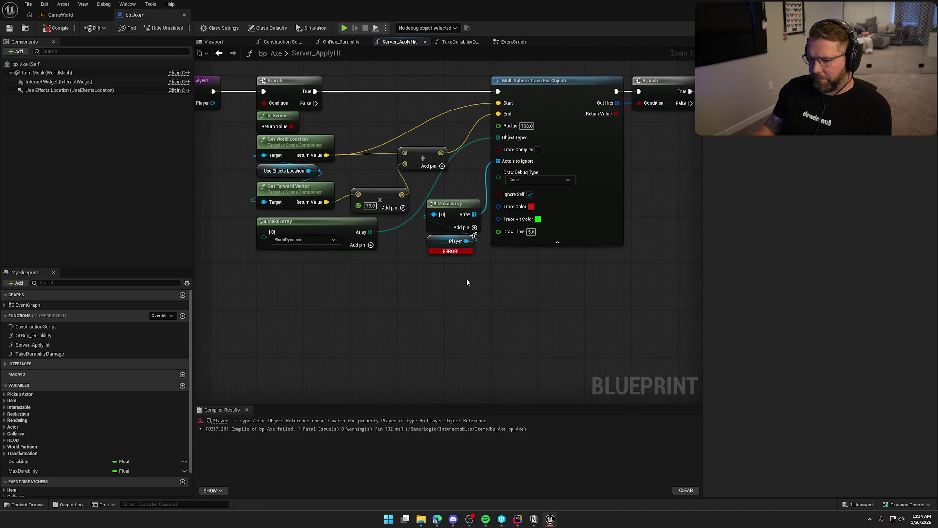
pyautogui.keyDown('alt'); pyautogui.click(467, 241); pyautogui.keyUp('alt')
pyautogui.moveTo(467, 241); pyautogui.dragTo(434, 214)
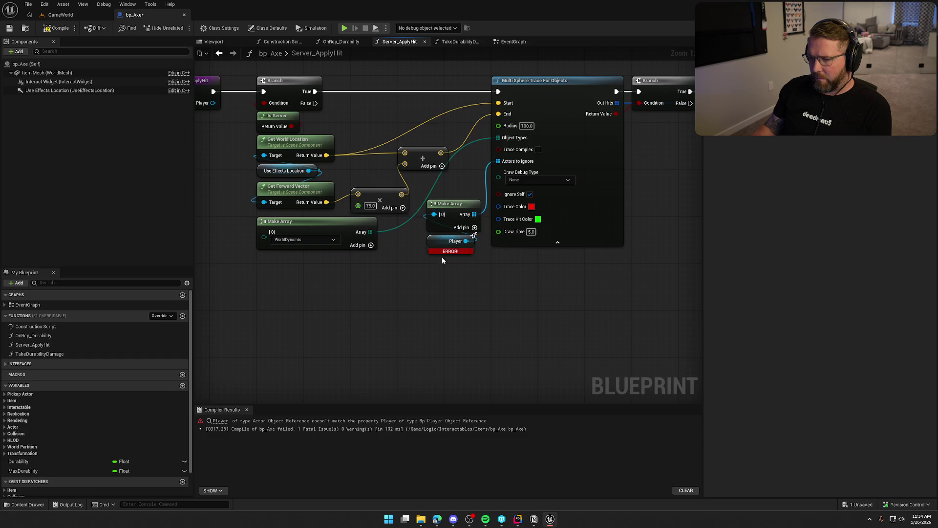
pyautogui.click(58, 28)
# - Delete the broken ERROR Player node
pyautogui.rightClick(444, 243)
pyautogui.click(418, 290)
pyautogui.click(452, 250)
pyautogui.press('Delete')
# - Wire a fresh Player getter into Make Array [0], compile, and check out bp_Axe
pyautogui.rightClick(428, 261)
pyautogui.write('get player')
pyautogui.moveTo(574, 314); pyautogui.dragTo(576, 389)
pyautogui.click(459, 388)
pyautogui.moveTo(464, 264); pyautogui.dragTo(434, 214)
pyautogui.click(58, 28)
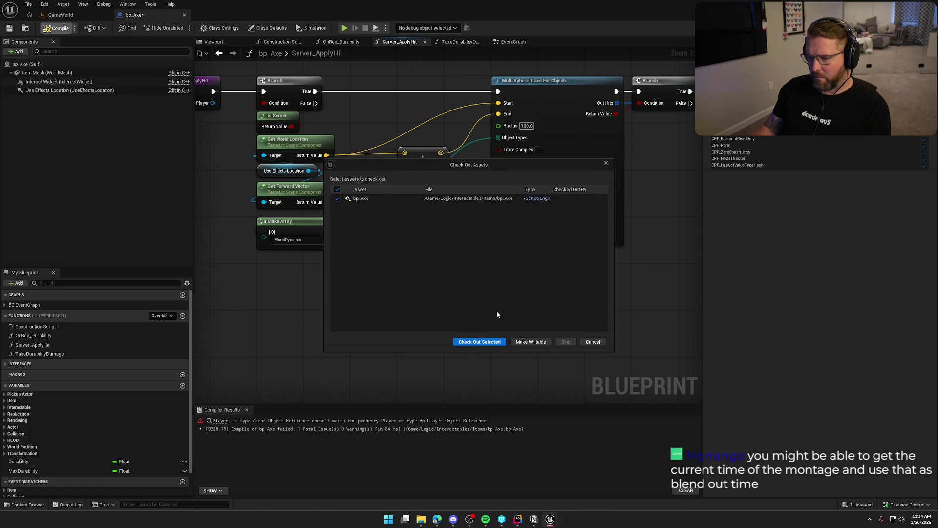
pyautogui.click(482, 341)
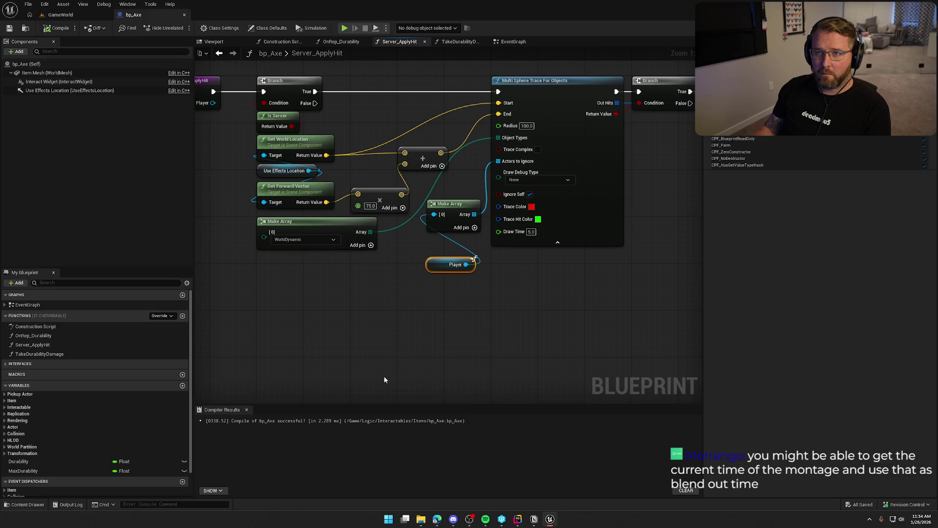
# - Close Compiler Results and bring Player, Get Anim Instance and Montage Stop into view
pyautogui.click(247, 410)
pyautogui.moveTo(410, 313); pyautogui.dragTo(410, 288)
pyautogui.moveTo(459, 341)
pyautogui.mouseDown()
pyautogui.moveTo(456, 367)
pyautogui.moveTo(351, 389)
pyautogui.mouseUp()
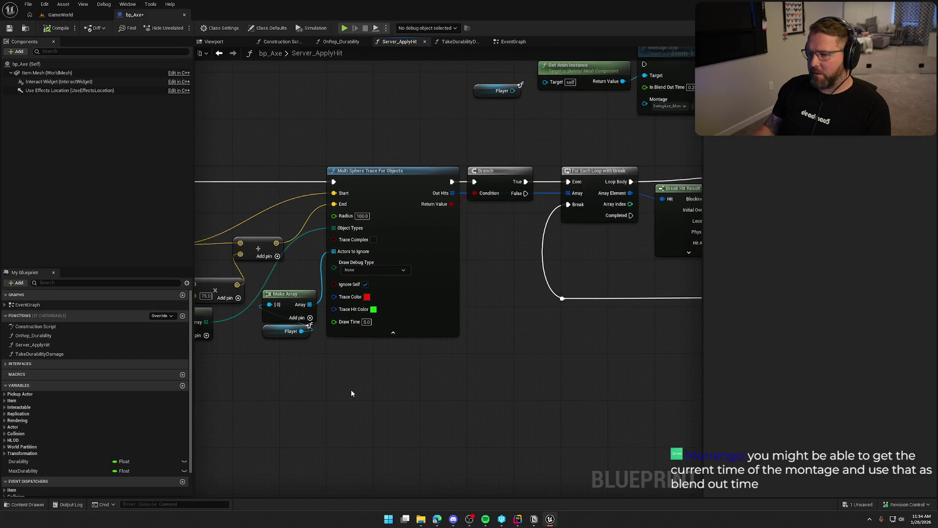
pyautogui.moveTo(481, 404)
pyautogui.mouseDown()
pyautogui.moveTo(623, 350)
pyautogui.moveTo(385, 447)
pyautogui.mouseUp()
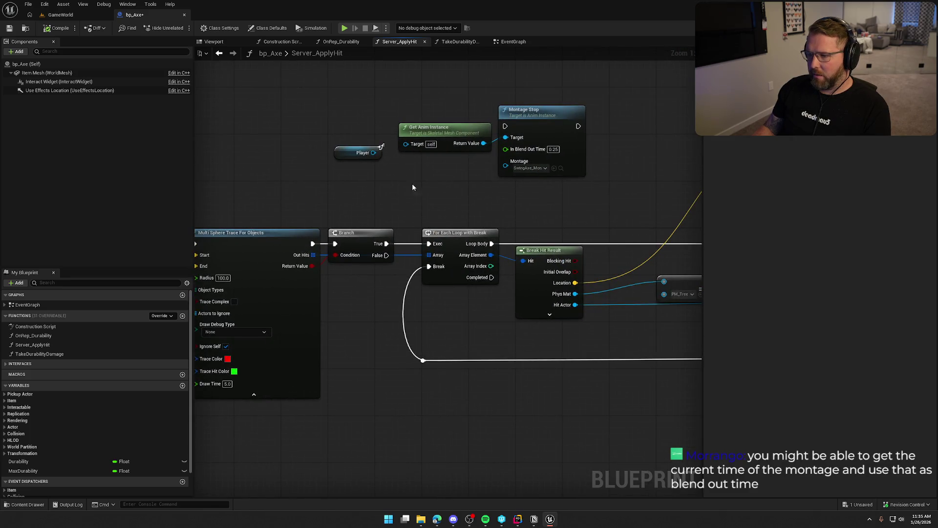
# - Try a 'get mesh' search from Player, then delete and restore the Player node
pyautogui.moveTo(373, 152)
pyautogui.mouseDown()
pyautogui.moveTo(396, 149)
pyautogui.moveTo(380, 171)
pyautogui.mouseUp()
pyautogui.write('get mesh')
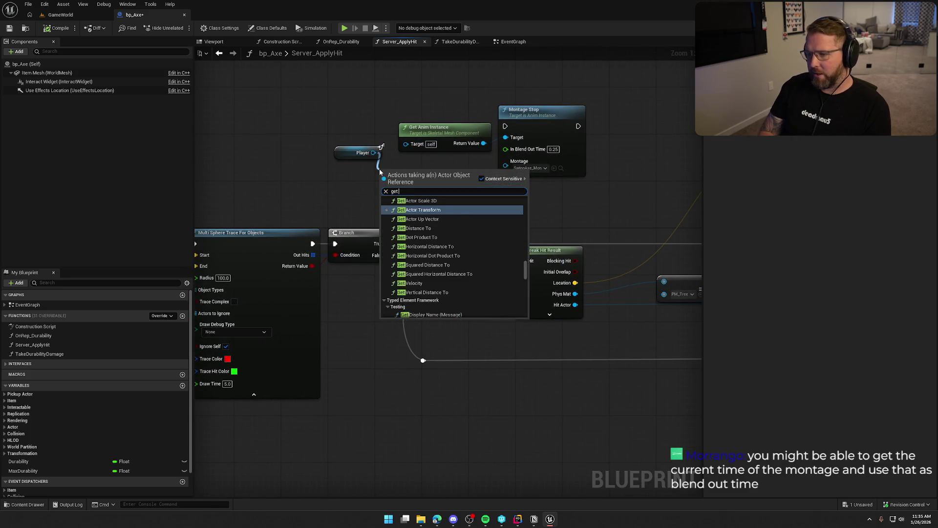
pyautogui.press('Escape')
pyautogui.click(361, 152)
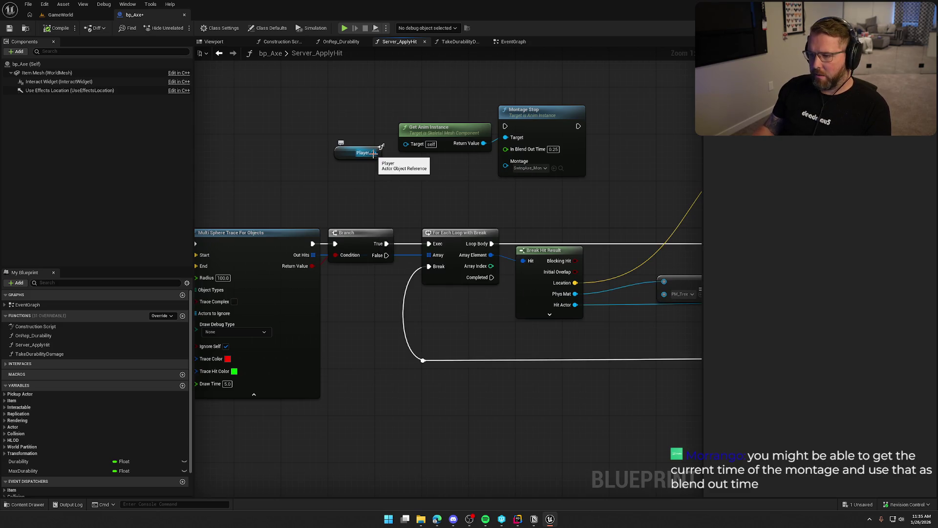
pyautogui.press('Delete')
pyautogui.rightClick(346, 152)
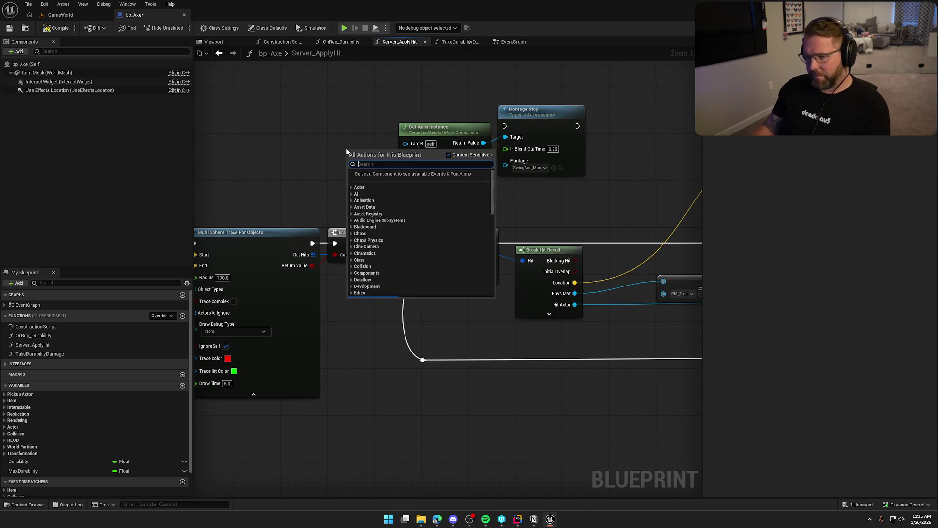
pyautogui.write('get player')
pyautogui.scroll(2, 491, 210)
pyautogui.press('Escape')
pyautogui.hotkey('ctrl', 'z')
pyautogui.moveTo(357, 155)
pyautogui.mouseDown()
pyautogui.moveTo(298, 161)
pyautogui.moveTo(356, 174)
pyautogui.mouseUp()
# - Add a Mesh getter from Player and connect it to Get Anim Instance's Target
pyautogui.write('get mesh')
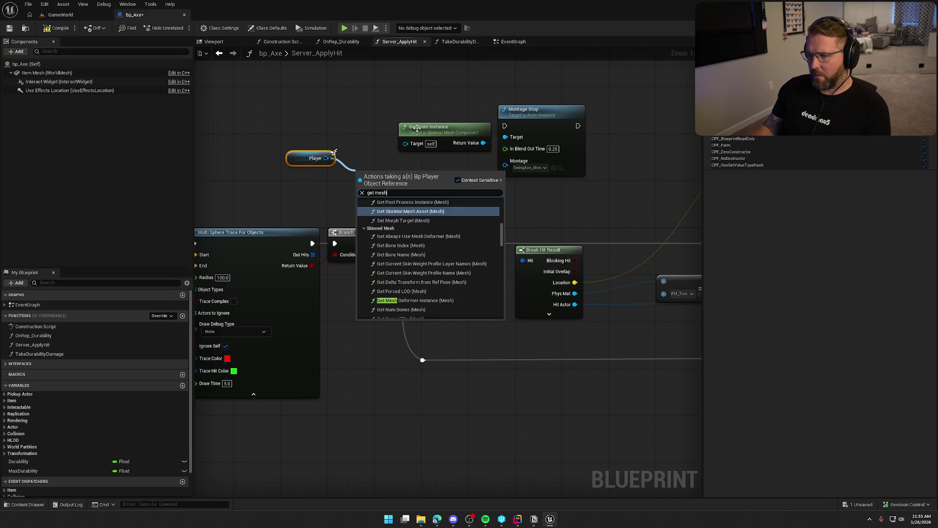
pyautogui.click(453, 170)
pyautogui.moveTo(326, 158)
pyautogui.mouseDown()
pyautogui.moveTo(398, 172)
pyautogui.moveTo(374, 166)
pyautogui.mouseUp()
pyautogui.write('get mesh')
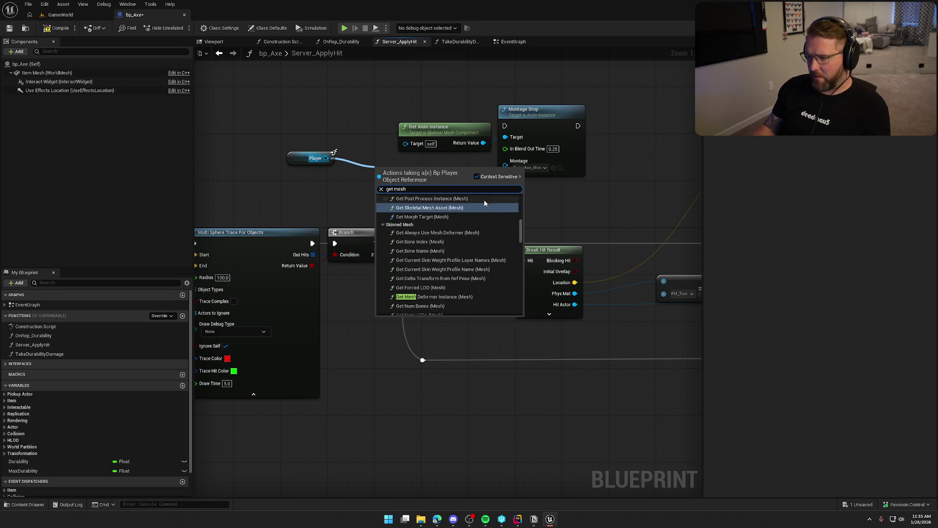
pyautogui.click(440, 311)
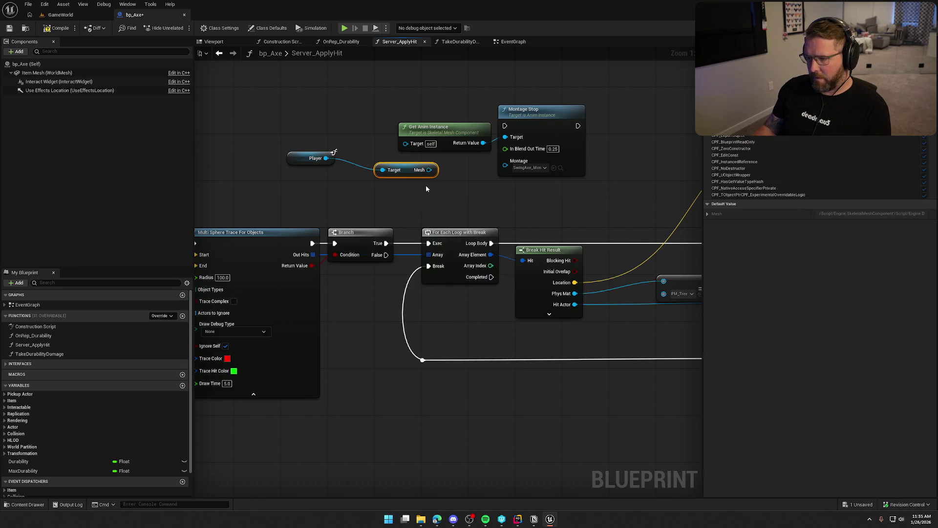
pyautogui.moveTo(420, 161); pyautogui.dragTo(405, 143)
pyautogui.moveTo(301, 166); pyautogui.dragTo(391, 164)
pyautogui.moveTo(425, 195)
pyautogui.mouseDown()
pyautogui.moveTo(381, 154)
pyautogui.moveTo(432, 158)
pyautogui.mouseUp()
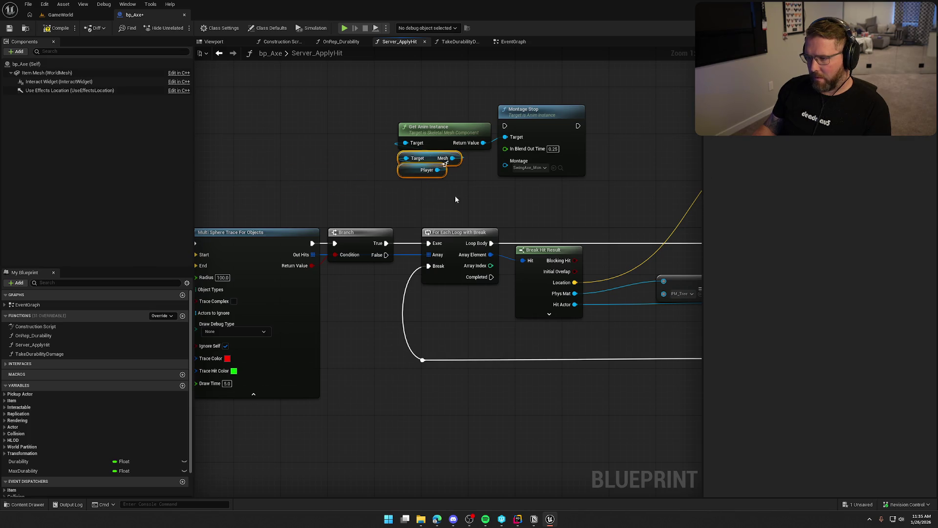
pyautogui.scroll(-2, 486, 196)
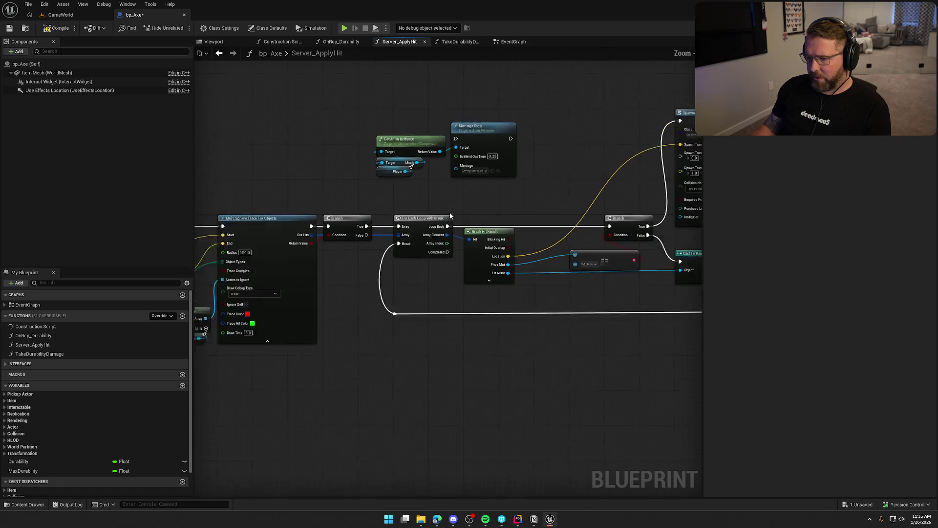
# - Select the hit-loop nodes and push them right to make room beside Branch
pyautogui.scroll(-1, 469, 222)
pyautogui.scroll(-1, 472, 215)
pyautogui.scroll(-1, 363, 213)
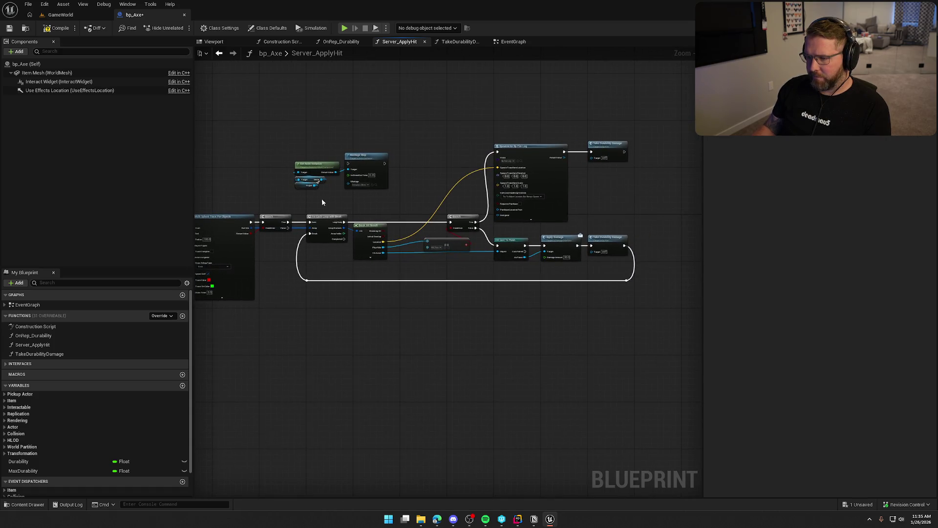
pyautogui.moveTo(302, 204)
pyautogui.mouseDown()
pyautogui.moveTo(419, 283)
pyautogui.moveTo(646, 330)
pyautogui.mouseUp()
pyautogui.scroll(4, 350, 211)
pyautogui.moveTo(300, 221); pyautogui.dragTo(441, 221)
pyautogui.moveTo(249, 224); pyautogui.dragTo(349, 224)
# - Wire Montage Stop from Branch True and continue its execution into the loop
pyautogui.click(484, 116)
pyautogui.moveTo(448, 115); pyautogui.dragTo(331, 234)
pyautogui.moveTo(482, 108)
pyautogui.mouseDown()
pyautogui.moveTo(405, 225)
pyautogui.moveTo(512, 233)
pyautogui.mouseUp()
pyautogui.click(539, 178)
pyautogui.moveTo(539, 178); pyautogui.dragTo(368, 157)
pyautogui.moveTo(267, 196); pyautogui.dragTo(530, 206)
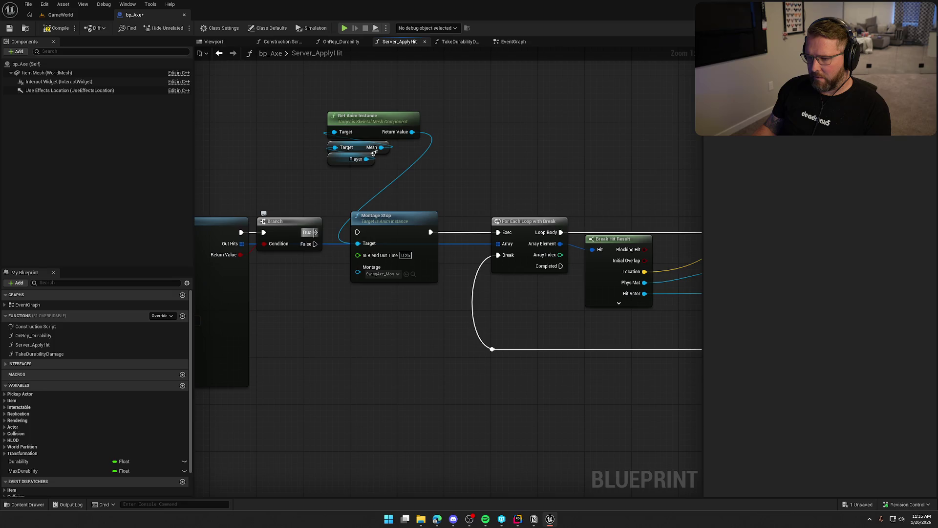
# - Pull Montage Stop out of the execution chain and slide the loop group back beside Branch
pyautogui.moveTo(411, 230)
pyautogui.mouseDown()
pyautogui.moveTo(410, 299)
pyautogui.moveTo(523, 111)
pyautogui.mouseUp()
pyautogui.scroll(-3, 467, 232)
pyautogui.moveTo(369, 138)
pyautogui.mouseDown()
pyautogui.moveTo(485, 198)
pyautogui.moveTo(496, 105)
pyautogui.mouseUp()
pyautogui.moveTo(516, 164); pyautogui.dragTo(282, 155)
pyautogui.moveTo(224, 125)
pyautogui.mouseDown()
pyautogui.moveTo(409, 226)
pyautogui.moveTo(404, 323)
pyautogui.mouseUp()
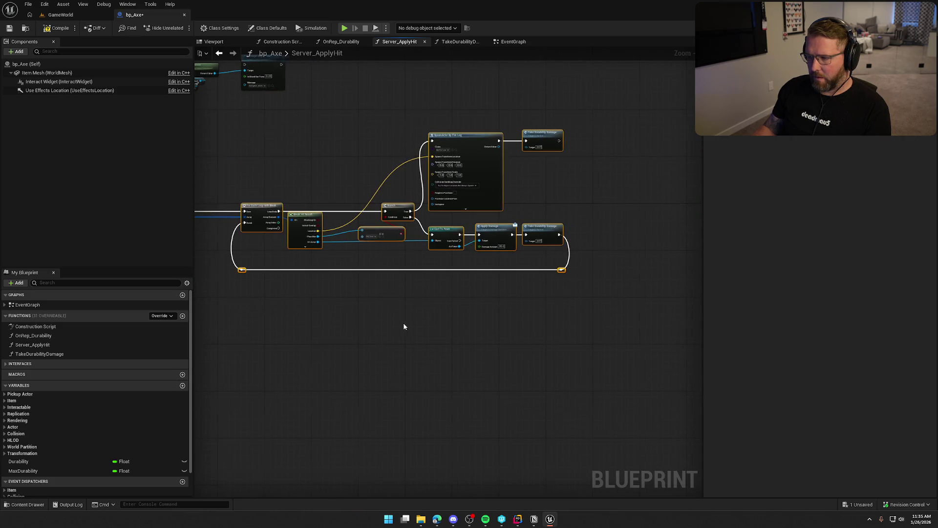
pyautogui.scroll(4, 403, 234)
pyautogui.moveTo(508, 189)
pyautogui.mouseDown()
pyautogui.moveTo(433, 189)
pyautogui.moveTo(250, 233)
pyautogui.moveTo(255, 172)
pyautogui.moveTo(394, 204)
pyautogui.mouseUp()
# - Group Montage Stop, Get Anim Instance, Mesh and Player near the damage nodes and cut them
pyautogui.scroll(-1, 280, 195)
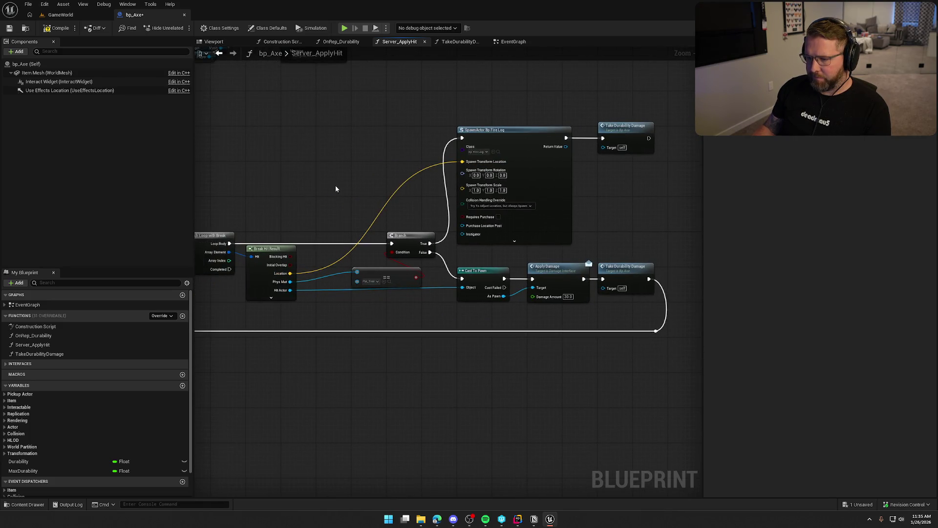
pyautogui.moveTo(343, 142)
pyautogui.mouseDown()
pyautogui.moveTo(365, 177)
pyautogui.moveTo(417, 205)
pyautogui.mouseUp()
pyautogui.moveTo(315, 169)
pyautogui.mouseDown()
pyautogui.moveTo(292, 111)
pyautogui.moveTo(394, 147)
pyautogui.mouseUp()
pyautogui.moveTo(430, 197)
pyautogui.mouseDown()
pyautogui.moveTo(364, 101)
pyautogui.moveTo(497, 133)
pyautogui.moveTo(388, 209)
pyautogui.moveTo(681, 211)
pyautogui.moveTo(593, 211)
pyautogui.mouseUp()
pyautogui.scroll(2, 553, 251)
pyautogui.moveTo(523, 266); pyautogui.dragTo(442, 265)
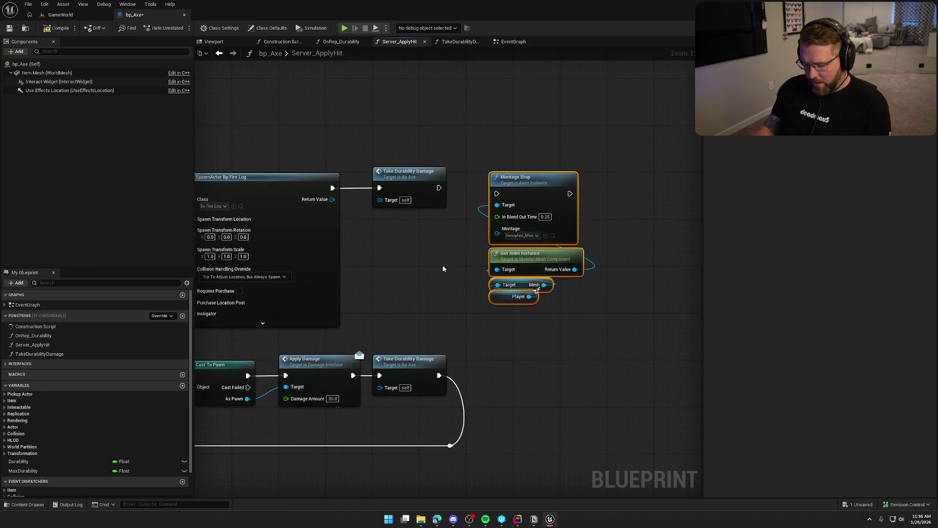
pyautogui.hotkey('ctrl', 'x')
# - Paste the Montage Stop group into TakeDurabilityDamage, running after the Durability SET
pyautogui.click(459, 42)
pyautogui.hotkey('ctrl', 'v')
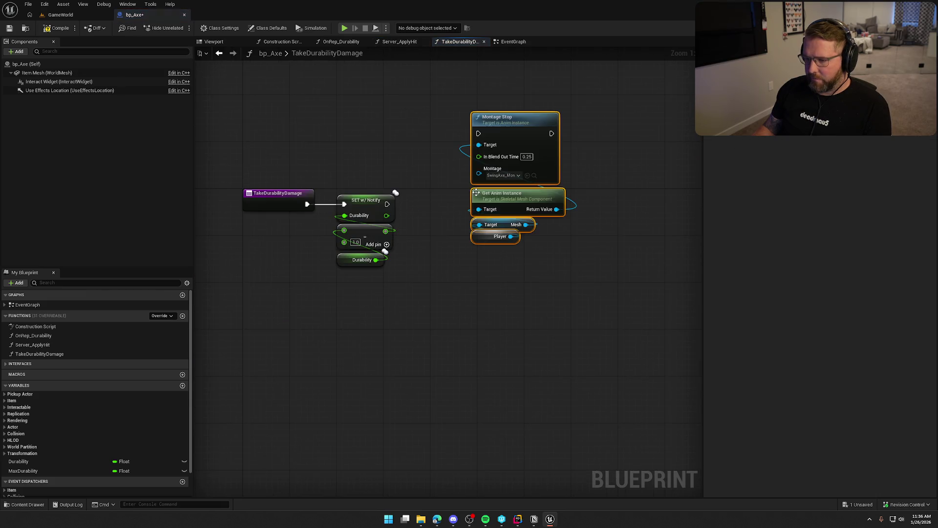
pyautogui.moveTo(477, 132); pyautogui.dragTo(387, 203)
pyautogui.moveTo(521, 128); pyautogui.dragTo(483, 196)
pyautogui.click(480, 257)
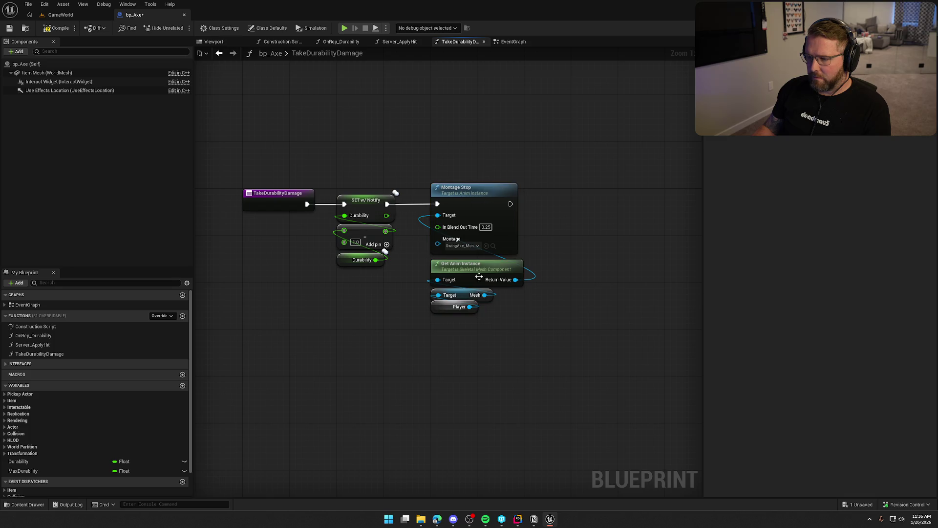
# - Feed the Mesh getter from a new Bp Player Target input and delete the leftover Player node
pyautogui.rightClick(448, 311)
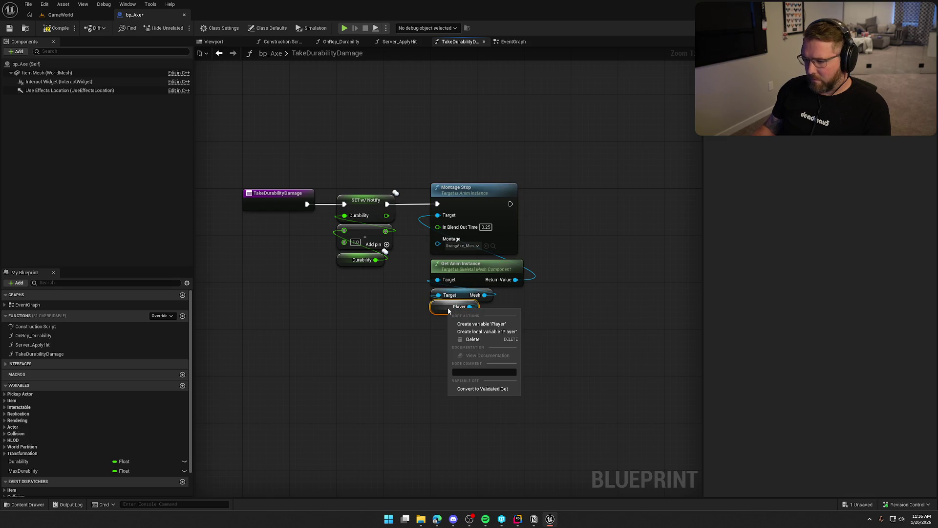
pyautogui.click(406, 318)
pyautogui.moveTo(448, 307); pyautogui.dragTo(423, 330)
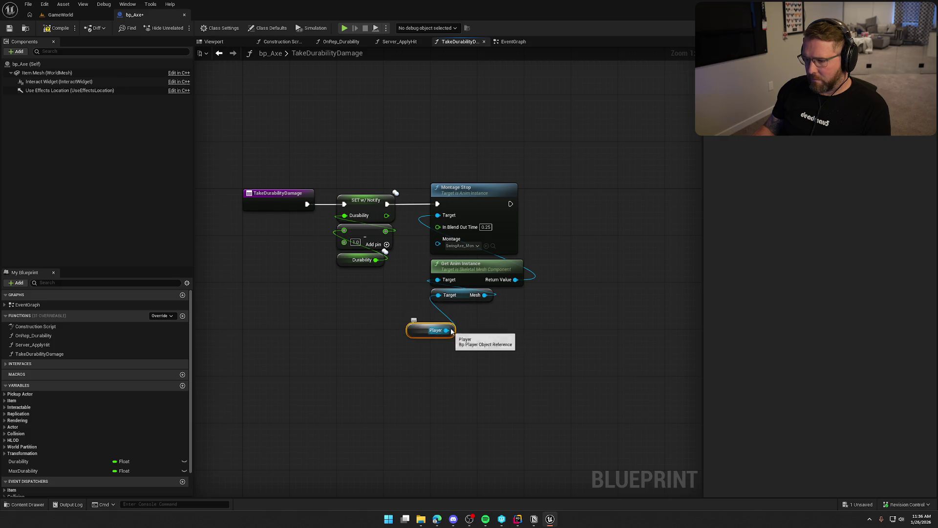
pyautogui.moveTo(438, 295); pyautogui.dragTo(274, 205)
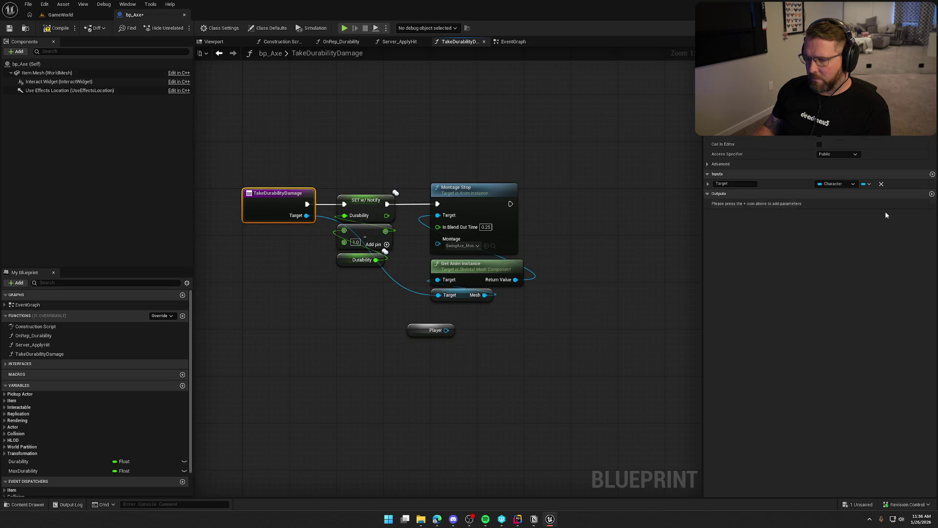
pyautogui.click(827, 185)
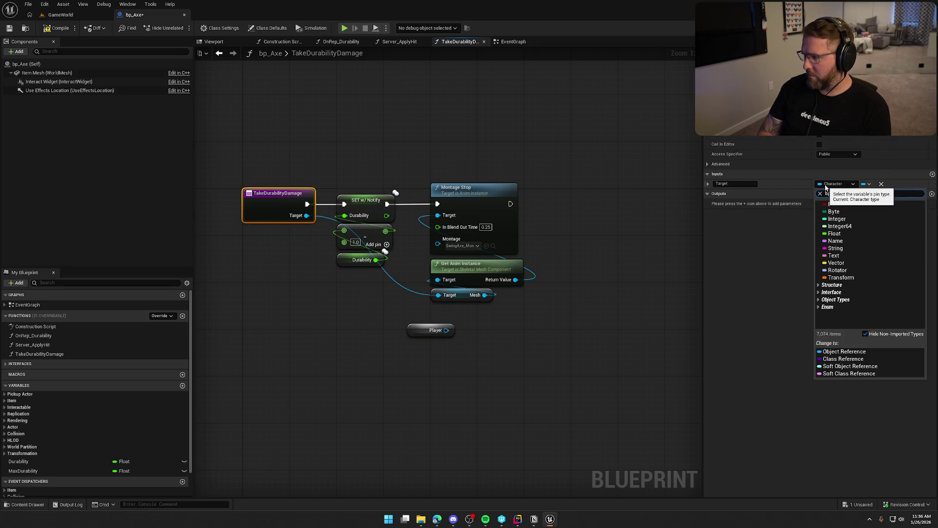
pyautogui.write('_player')
pyautogui.click(808, 235)
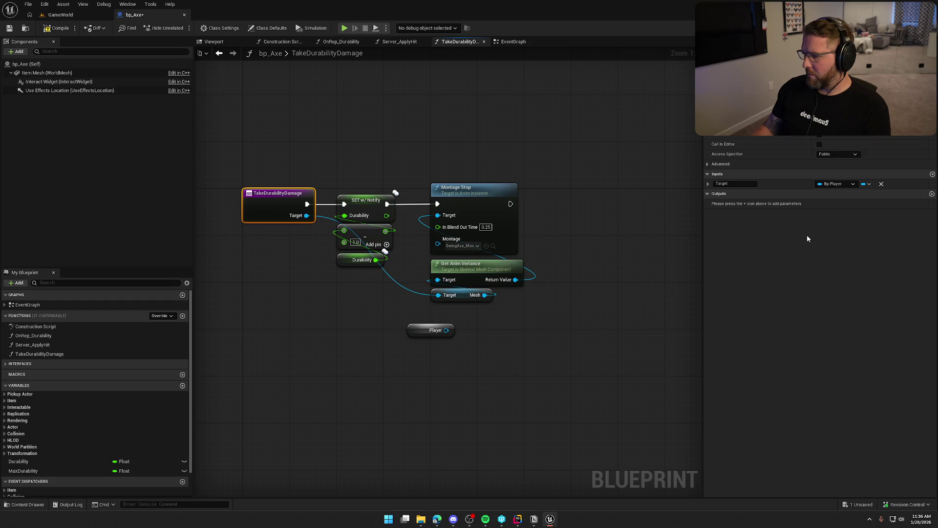
pyautogui.moveTo(375, 332); pyautogui.dragTo(465, 373)
pyautogui.press('Delete')
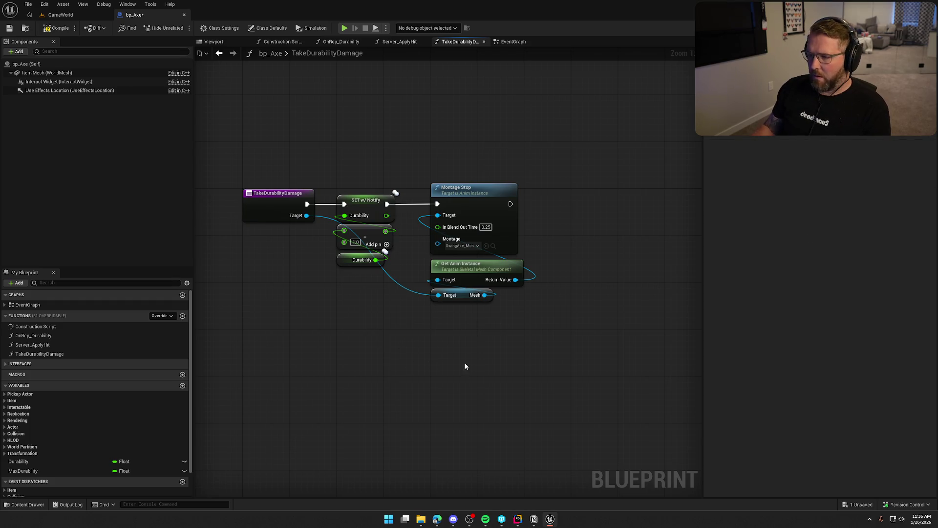
# - Nudge Get Anim Instance and Mesh up slightly and save bp_Axe
pyautogui.moveTo(500, 317); pyautogui.dragTo(453, 262)
pyautogui.click(445, 136)
pyautogui.hotkey('ctrl', 's')
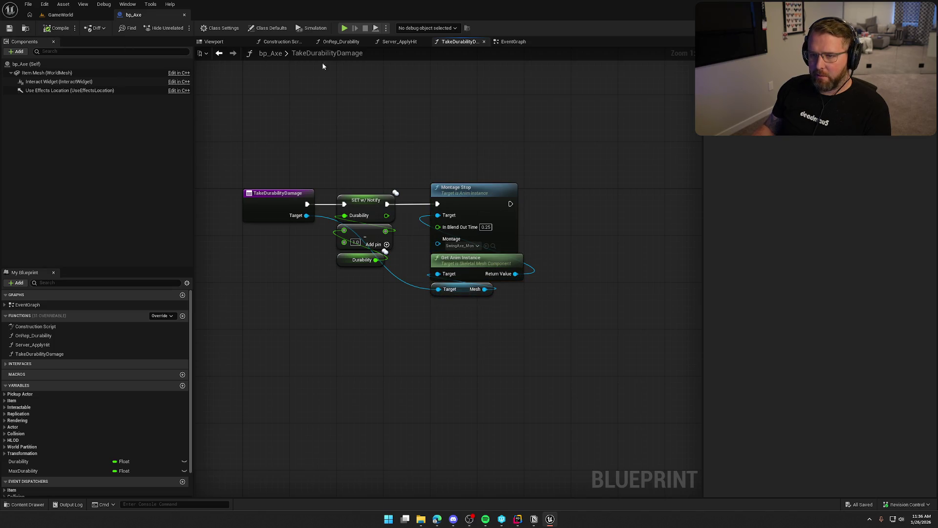
# - Rename the TakeDurabilityDamage input from Target to Player
pyautogui.click(500, 44)
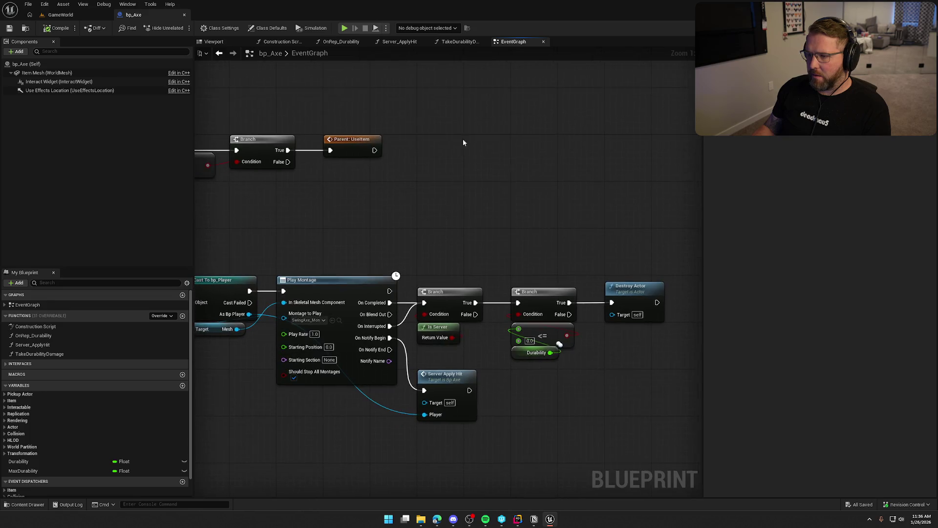
pyautogui.moveTo(570, 287); pyautogui.dragTo(479, 210)
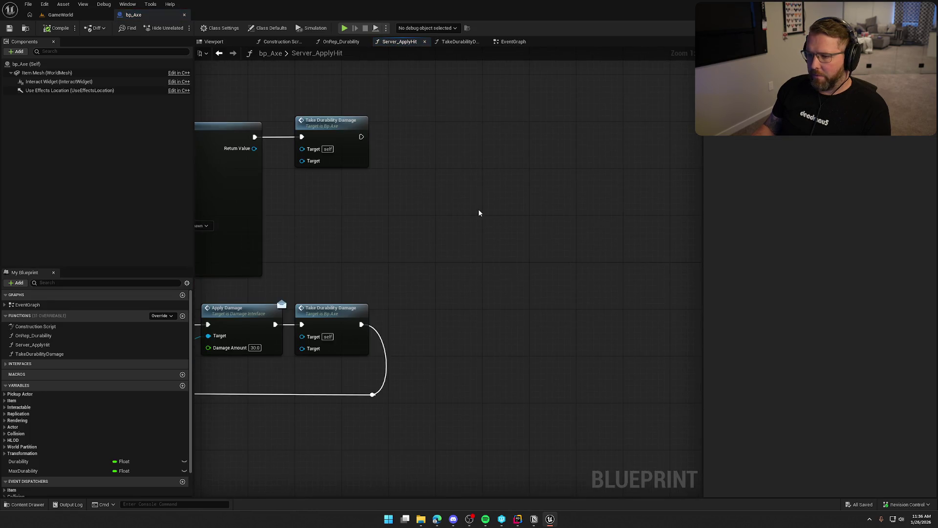
pyautogui.moveTo(409, 198); pyautogui.dragTo(517, 238)
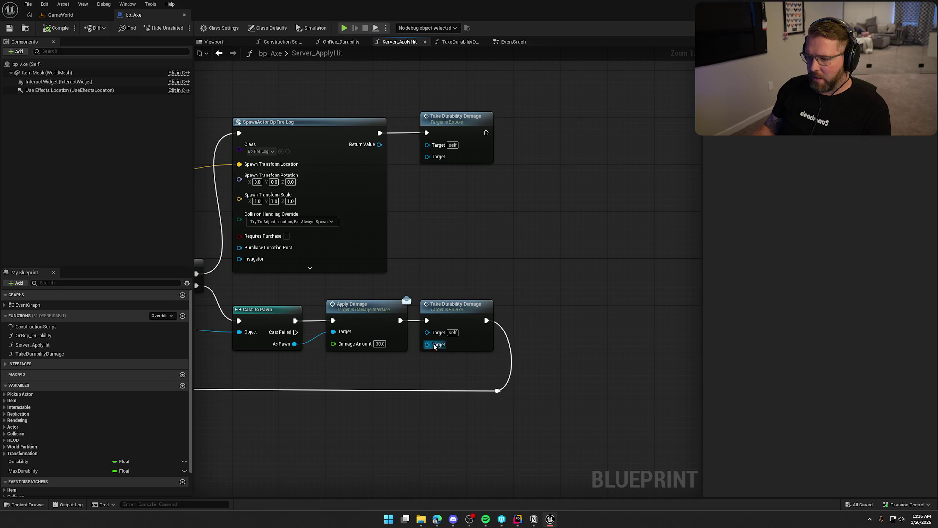
pyautogui.click(457, 124)
pyautogui.doubleClick(733, 164)
pyautogui.write('Player')
pyautogui.press('Return')
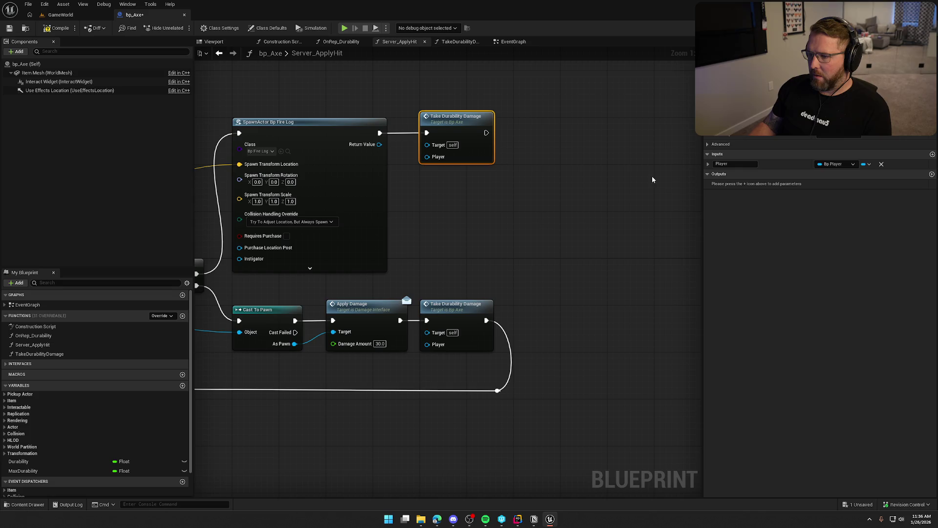
# - Copy the Player getter and wire it into both Take Durability Damage calls' Player pins
pyautogui.moveTo(508, 230)
pyautogui.mouseDown()
pyautogui.moveTo(431, 282)
pyautogui.moveTo(575, 247)
pyautogui.moveTo(905, 194)
pyautogui.mouseUp()
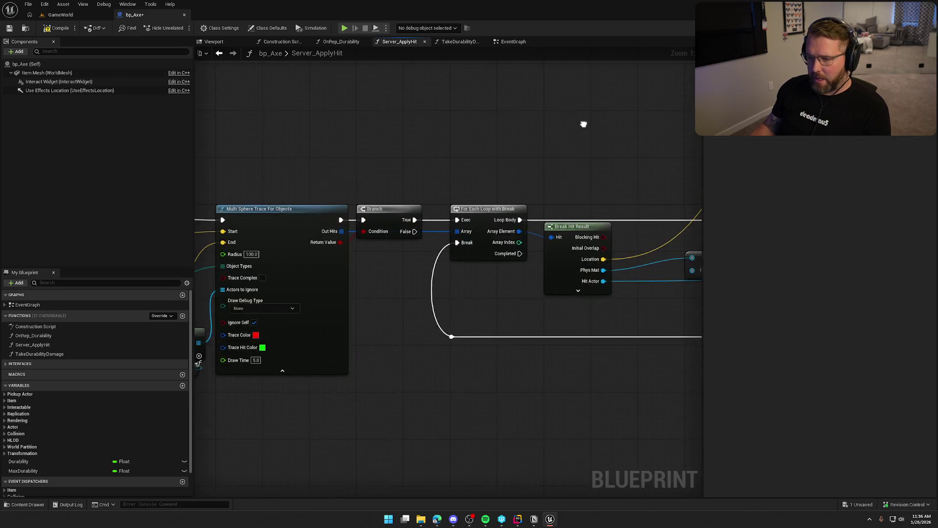
pyautogui.moveTo(200, 394); pyautogui.dragTo(304, 362)
pyautogui.click(281, 339)
pyautogui.hotkey('ctrl', 'c')
pyautogui.moveTo(550, 406)
pyautogui.mouseDown()
pyautogui.moveTo(285, 434)
pyautogui.moveTo(418, 381)
pyautogui.moveTo(385, 318)
pyautogui.moveTo(405, 298)
pyautogui.mouseUp()
pyautogui.hotkey('ctrl', 'v')
pyautogui.click(387, 325)
pyautogui.hotkey('ctrl', 'c')
pyautogui.moveTo(420, 127)
pyautogui.mouseDown()
pyautogui.moveTo(427, 268)
pyautogui.moveTo(412, 250)
pyautogui.mouseUp()
pyautogui.hotkey('ctrl', 'v')
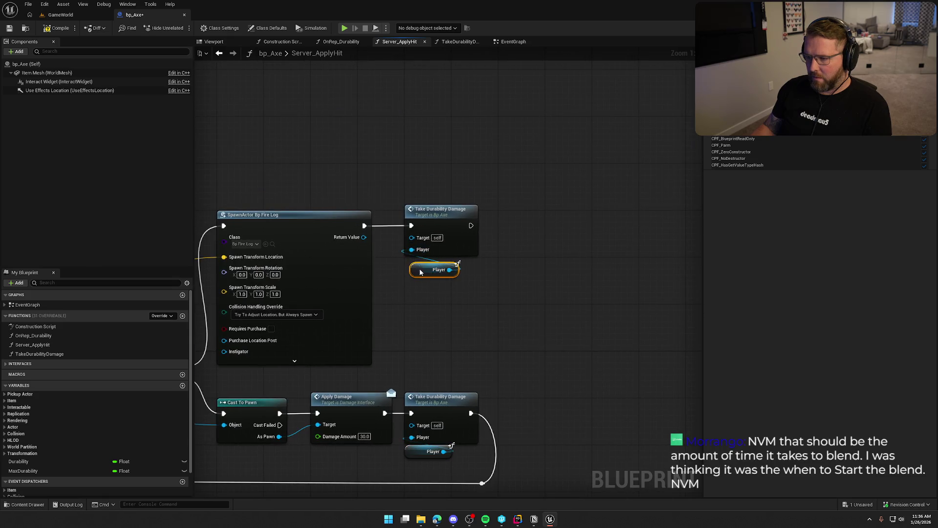
pyautogui.click(436, 305)
pyautogui.moveTo(361, 172)
pyautogui.mouseDown()
pyautogui.moveTo(412, 178)
pyautogui.moveTo(434, 126)
pyautogui.moveTo(419, 84)
pyautogui.mouseUp()
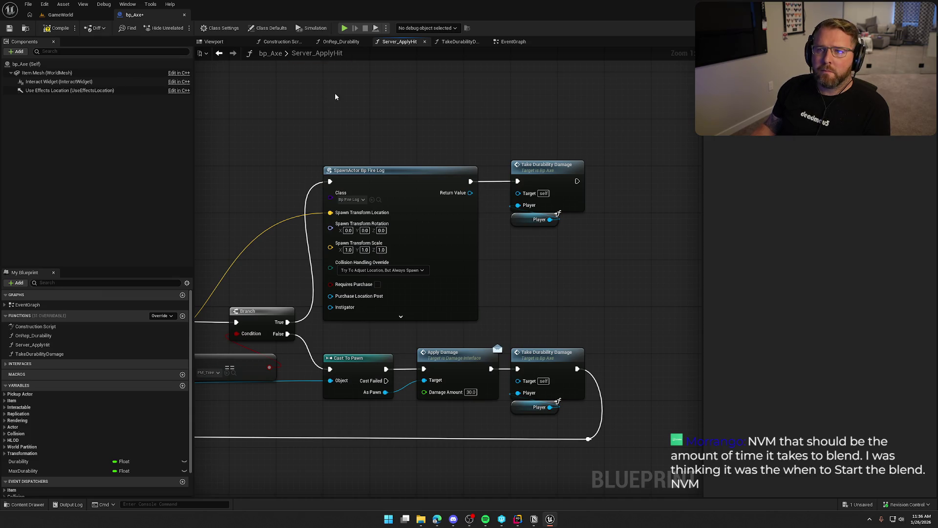
# - Compile and save bp_Axe, review the TakeDurabilityDamage nodes, then return to the running game
pyautogui.click(56, 28)
pyautogui.moveTo(360, 116); pyautogui.dragTo(302, 106)
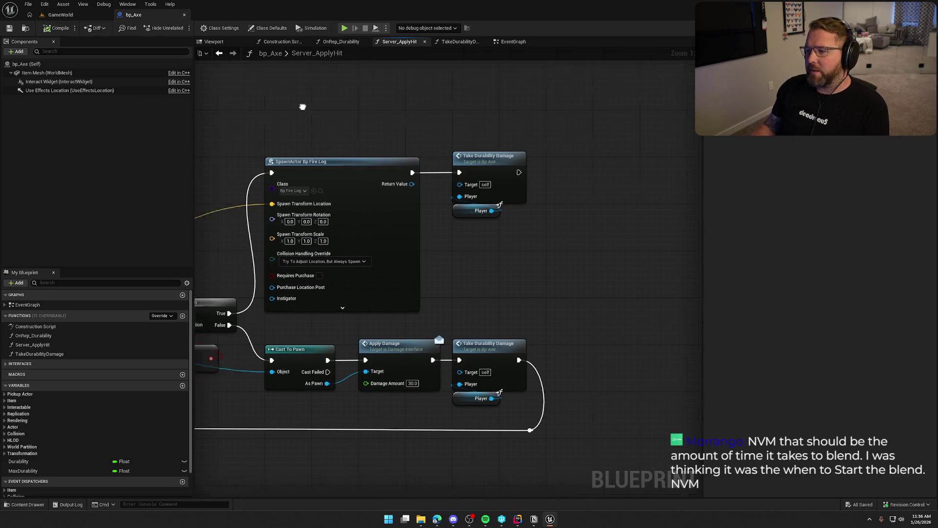
pyautogui.click(460, 42)
pyautogui.moveTo(344, 160); pyautogui.dragTo(464, 286)
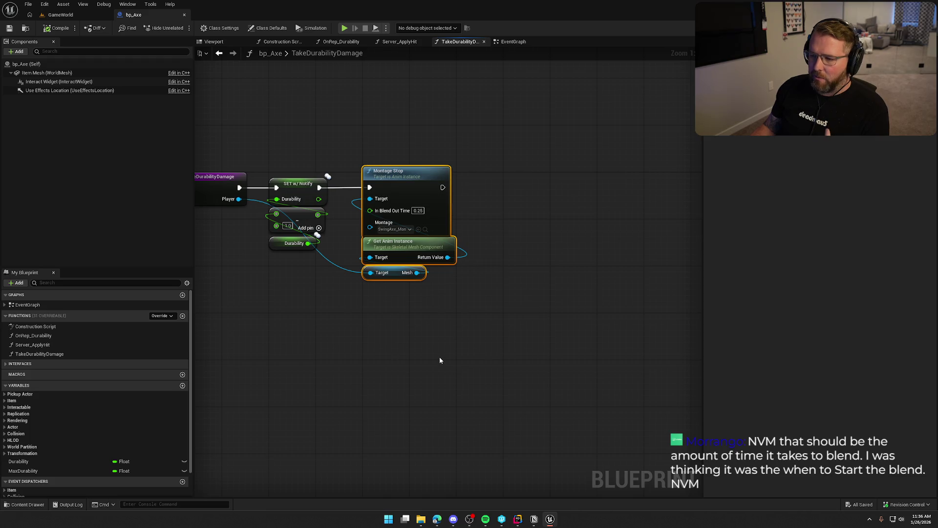
pyautogui.click(444, 342)
pyautogui.press('Home')
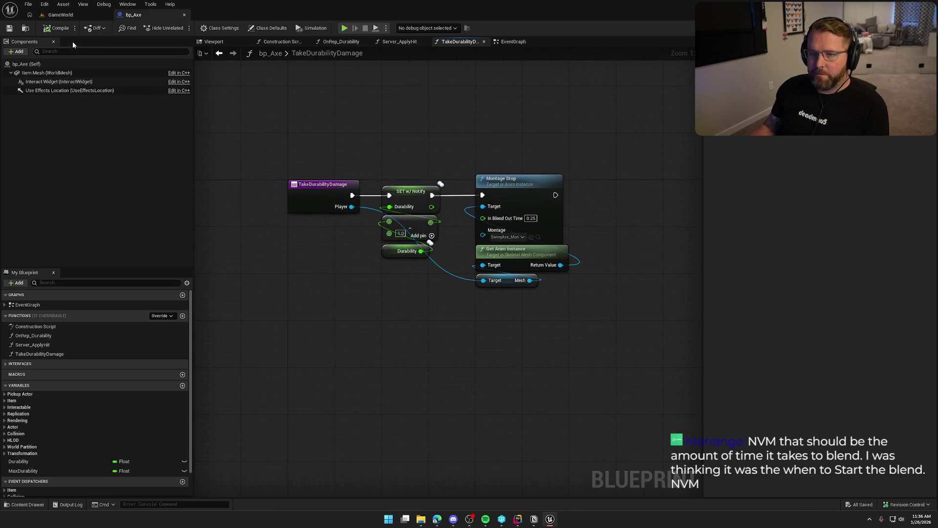
pyautogui.click(60, 15)
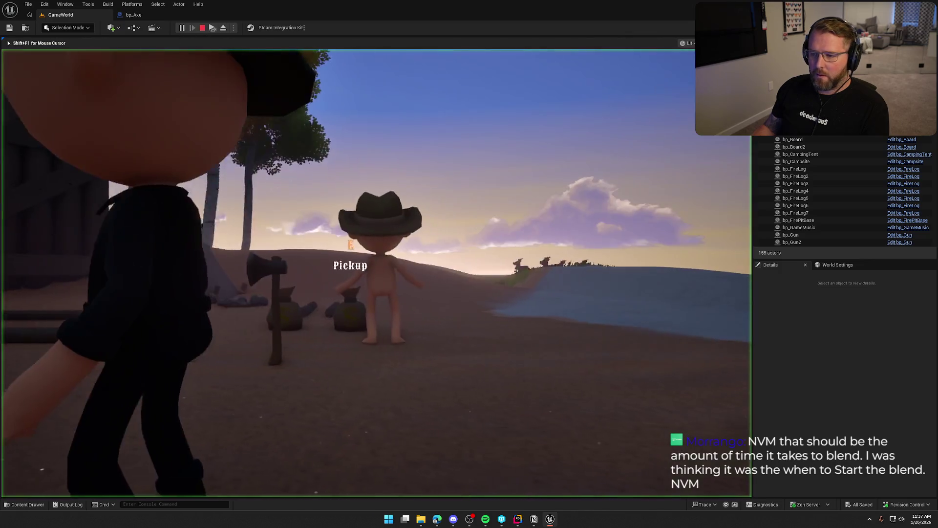
# - Pick up the axe, sprint out to the birch trees and chop one twice for logs
pyautogui.press('e')
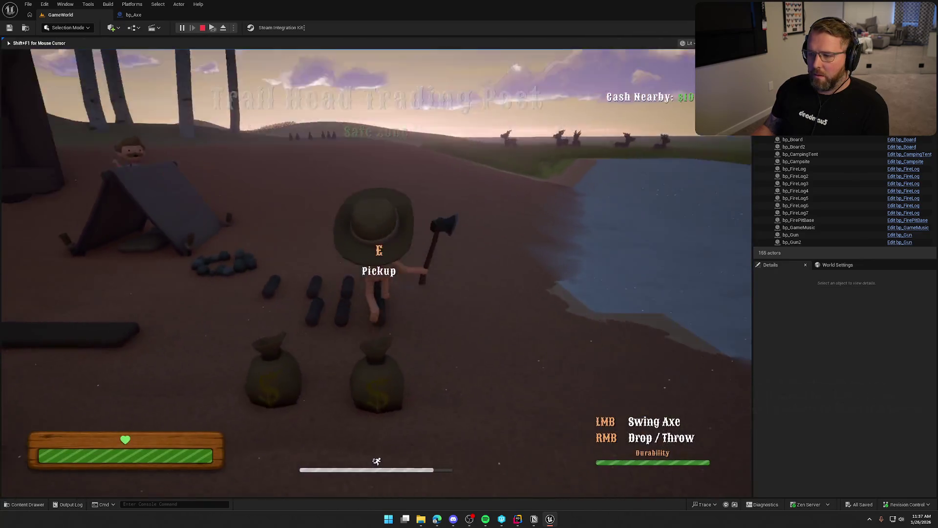
pyautogui.click(376, 274)
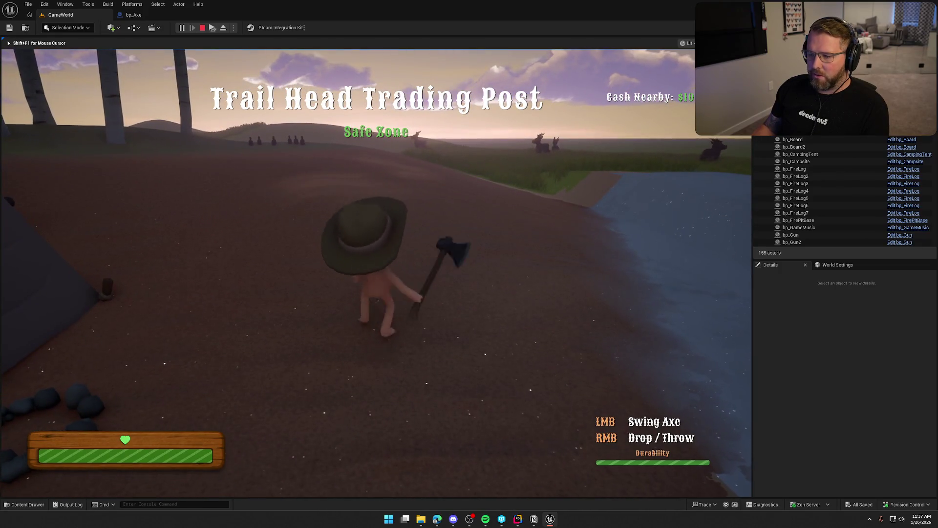
pyautogui.hotkey('shift', 'w')
pyautogui.press('w')
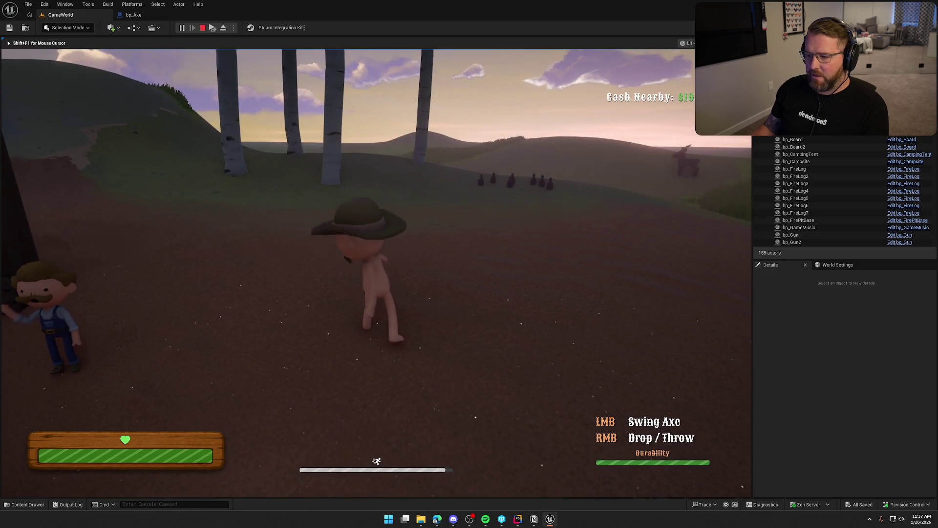
pyautogui.hotkey('shift', 'w')
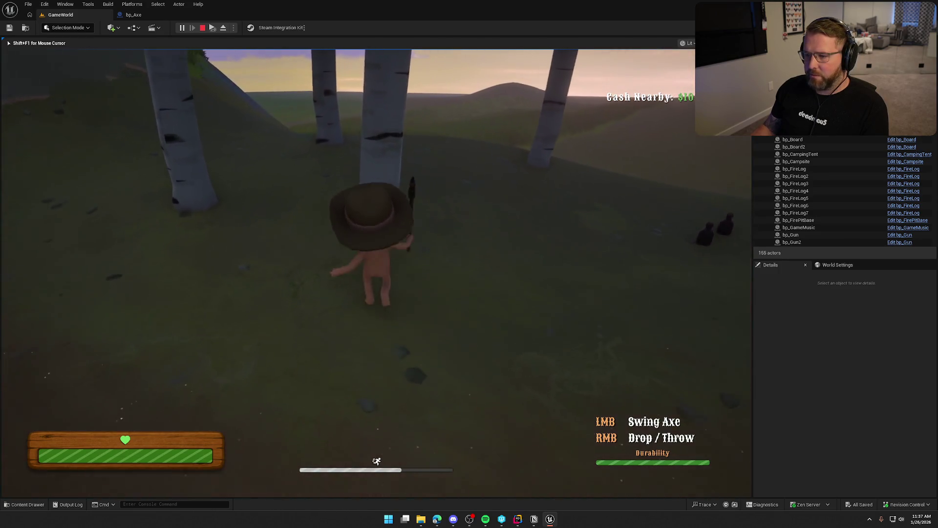
pyautogui.press('w')
pyautogui.click(376, 273)
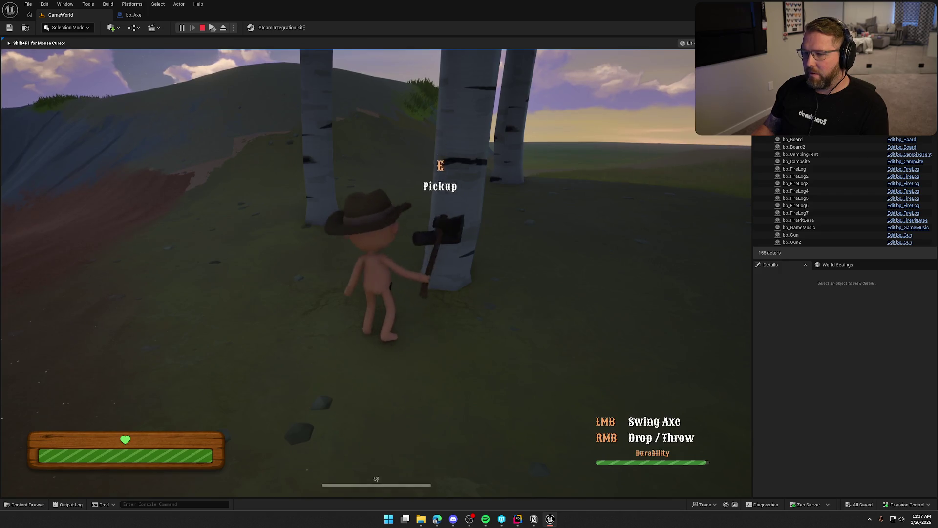
pyautogui.click(376, 273)
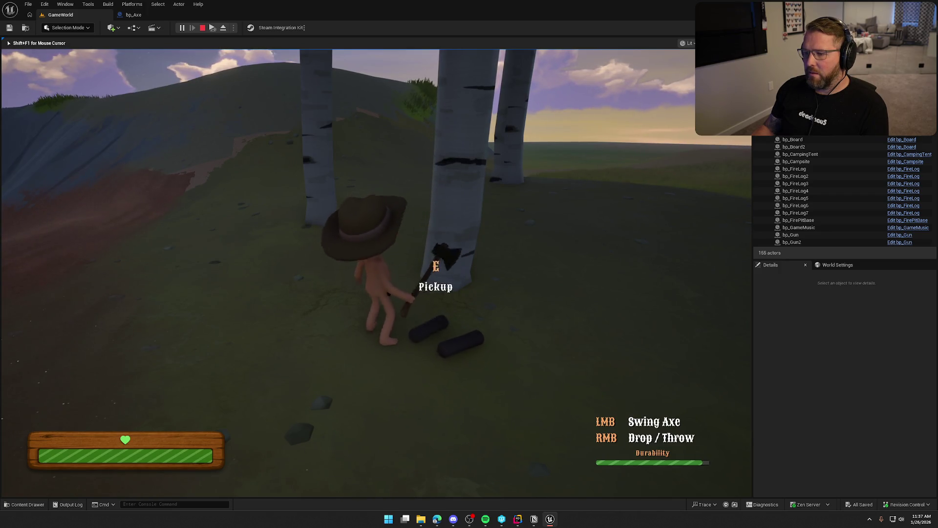
# - Keep chopping birch trees while watching axe durability, then end the play session
pyautogui.press('w')
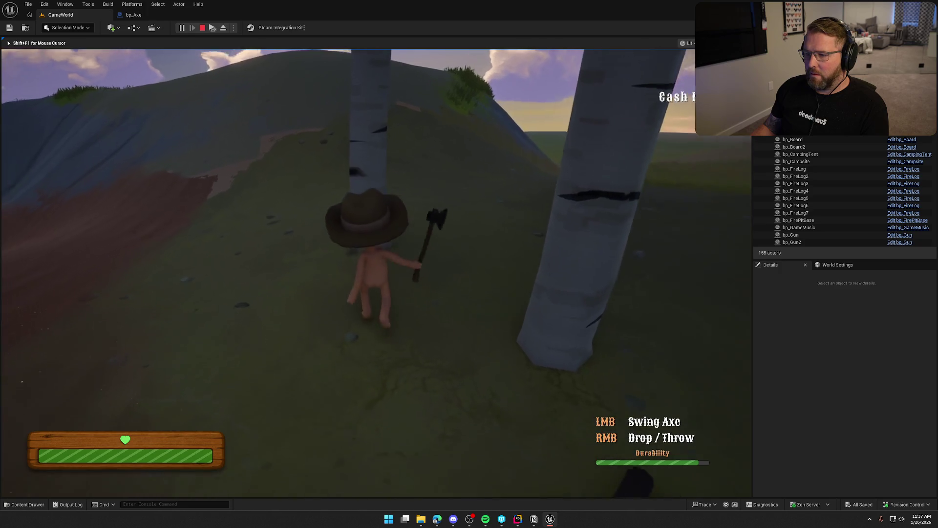
pyautogui.press('w')
pyautogui.click(376, 273)
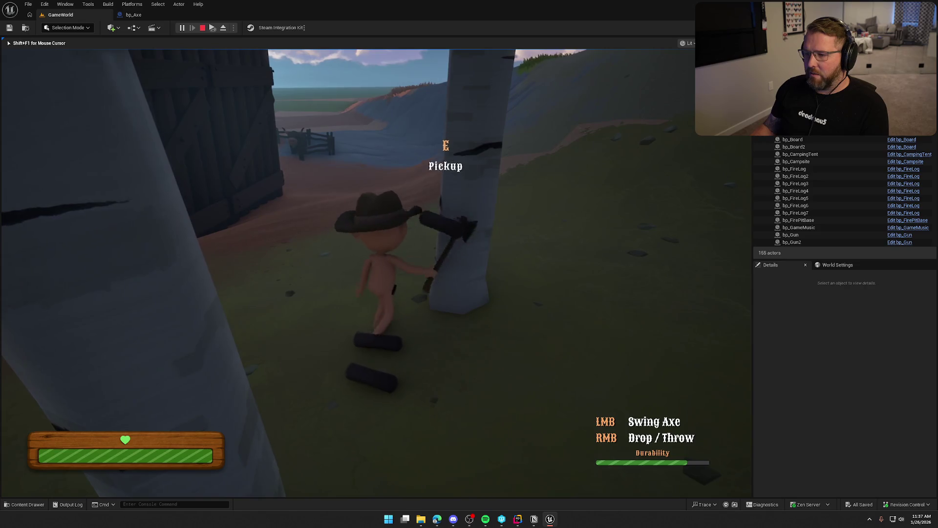
pyautogui.click(376, 273)
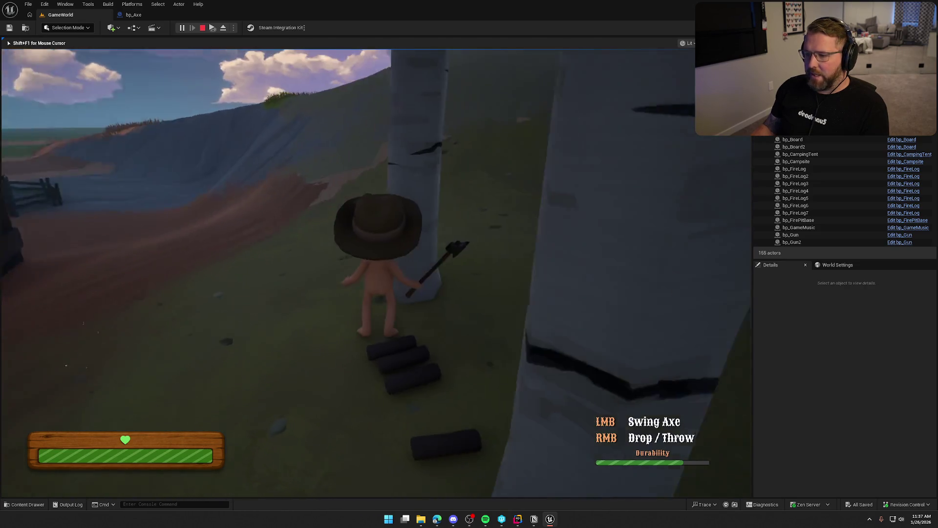
pyautogui.click(376, 273)
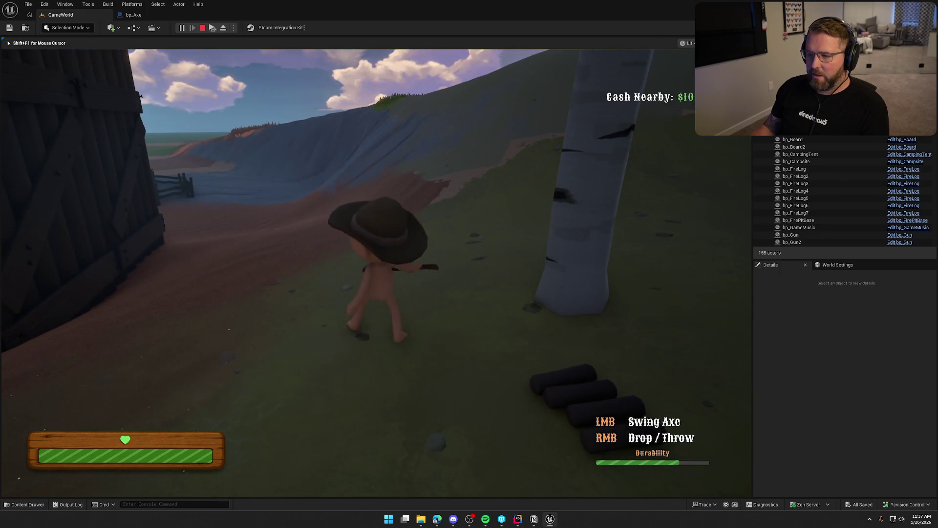
pyautogui.click(376, 273)
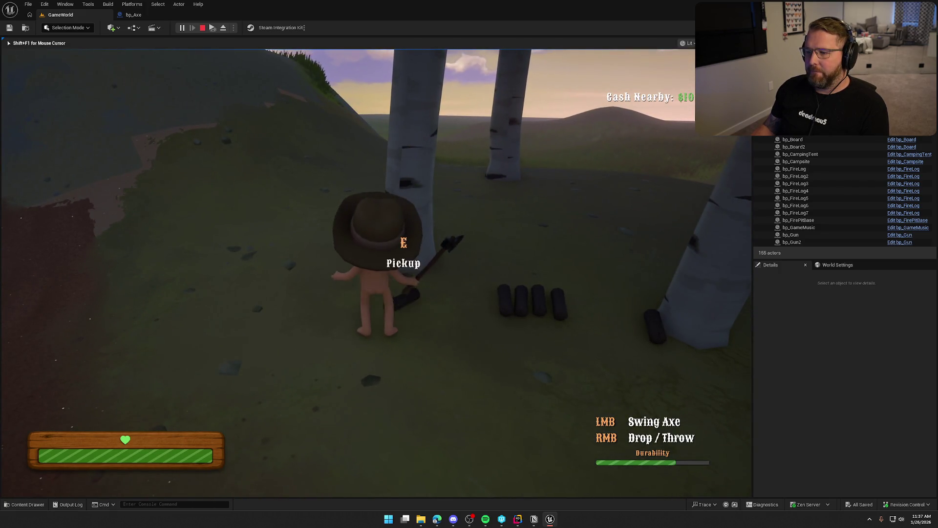
pyautogui.click(377, 273)
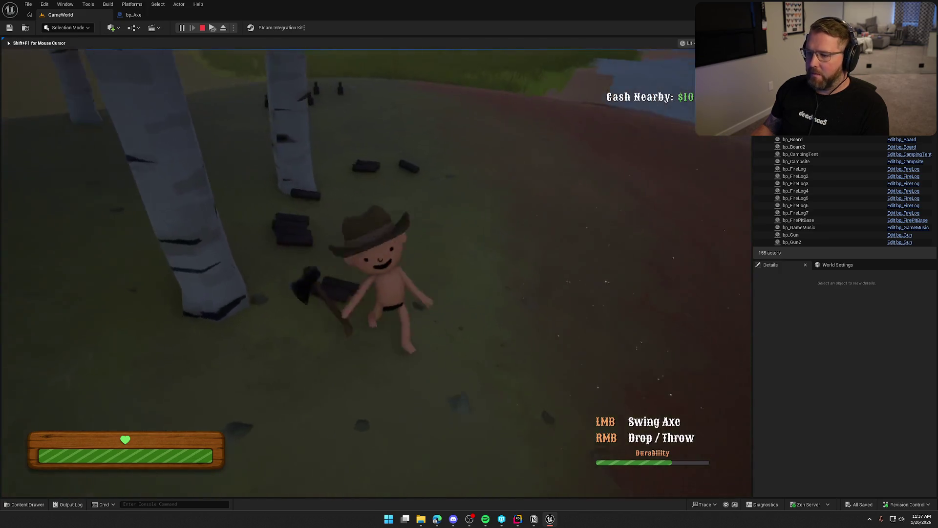
pyautogui.press('Escape')
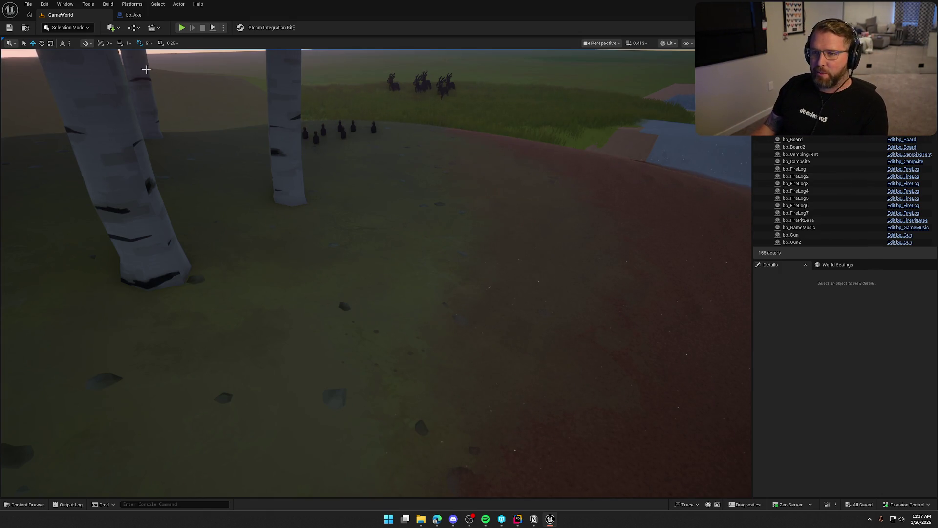
# - Close the bp_Axe Blueprint tab, leaving only the GameWorld level open
pyautogui.click(143, 18)
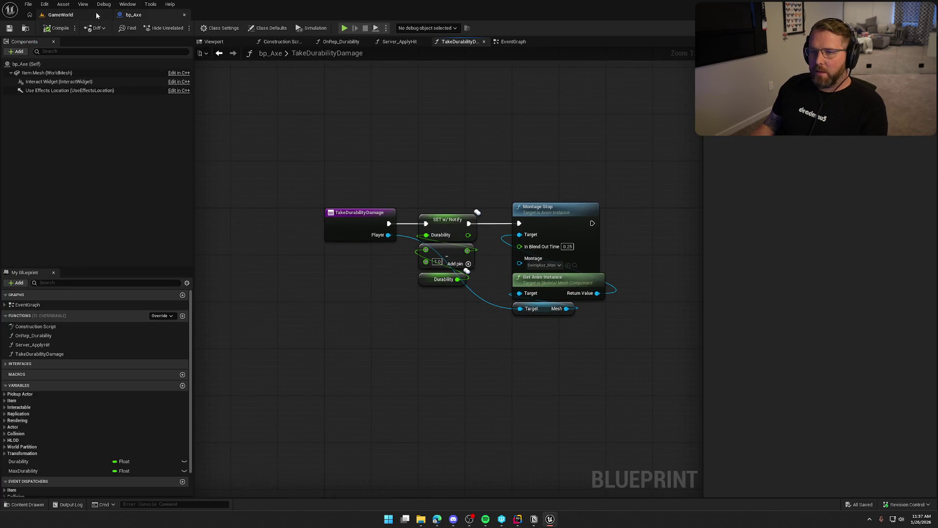
pyautogui.middleClick(126, 14)
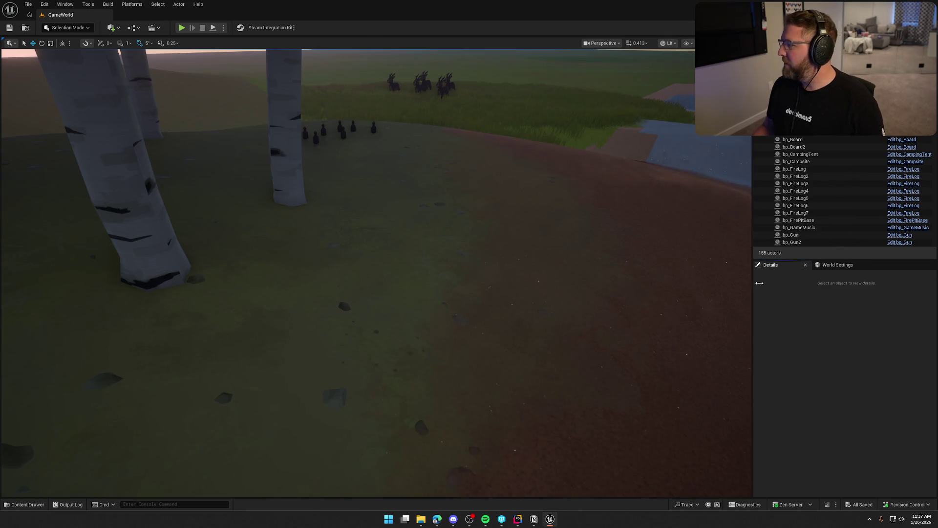
pyautogui.hotkey('alt', 'Tab')
pyautogui.hotkey('alt', 'Tab')
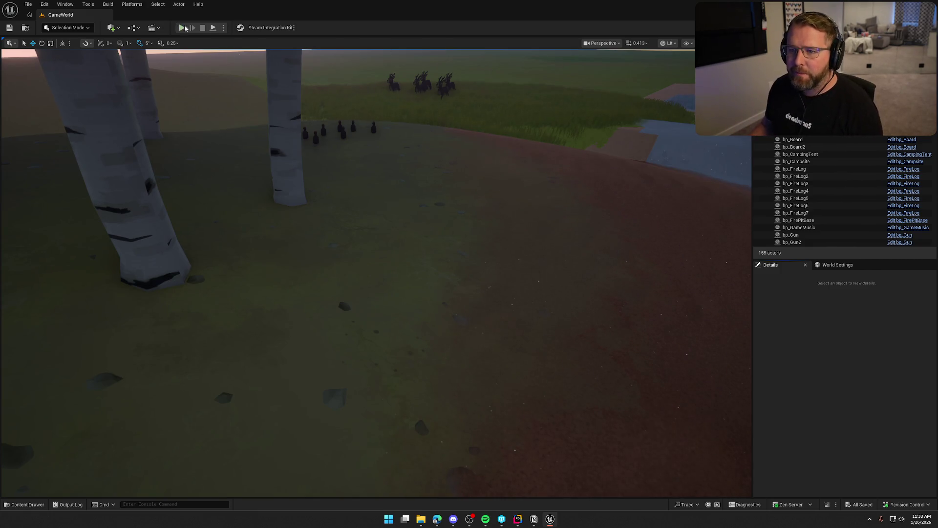
# - Start a test play, walk to the camping tent and sleep in it with E
pyautogui.click(181, 27)
pyautogui.press('w')
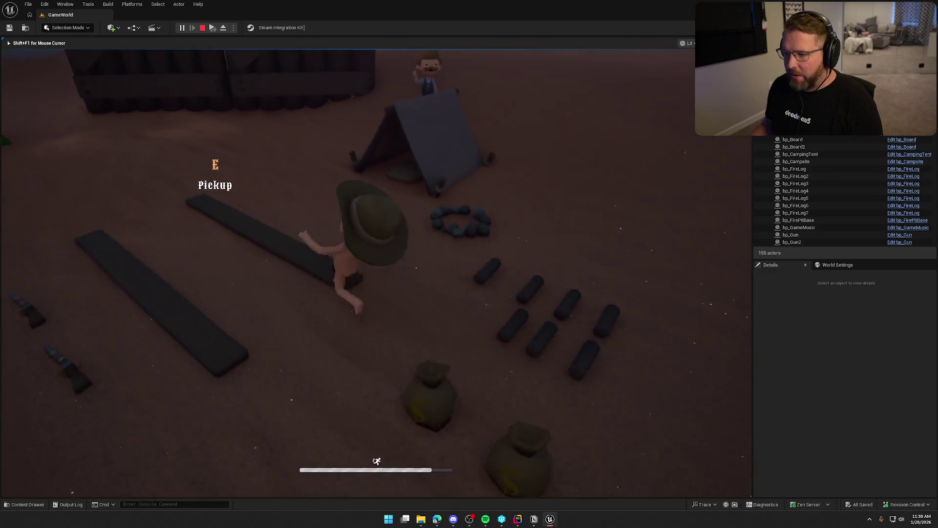
pyautogui.press('e')
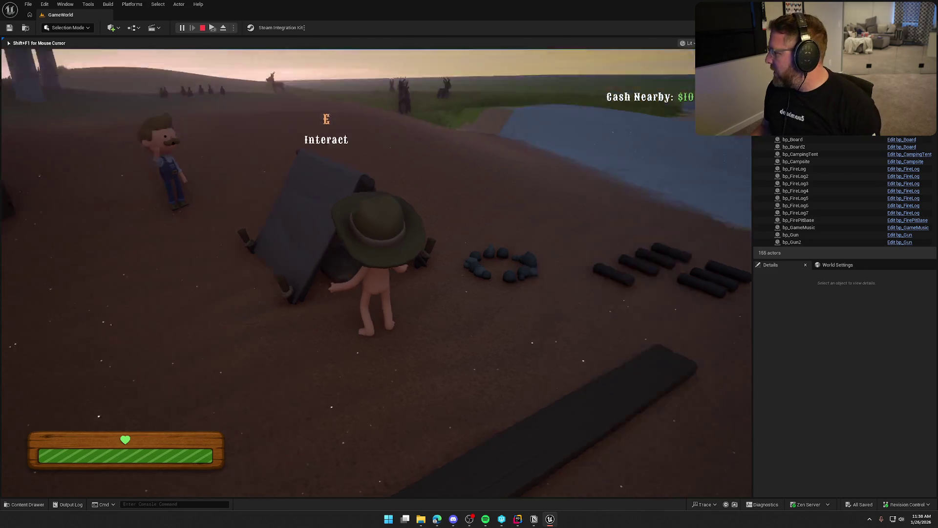
pyautogui.press('s')
# - Stop the play session and bring the Notion To Do board into place over the editor
pyautogui.press('Escape')
pyautogui.click(534, 520)
pyautogui.moveTo(561, 73)
pyautogui.mouseDown()
pyautogui.moveTo(426, 73)
pyautogui.moveTo(420, 60)
pyautogui.mouseUp()
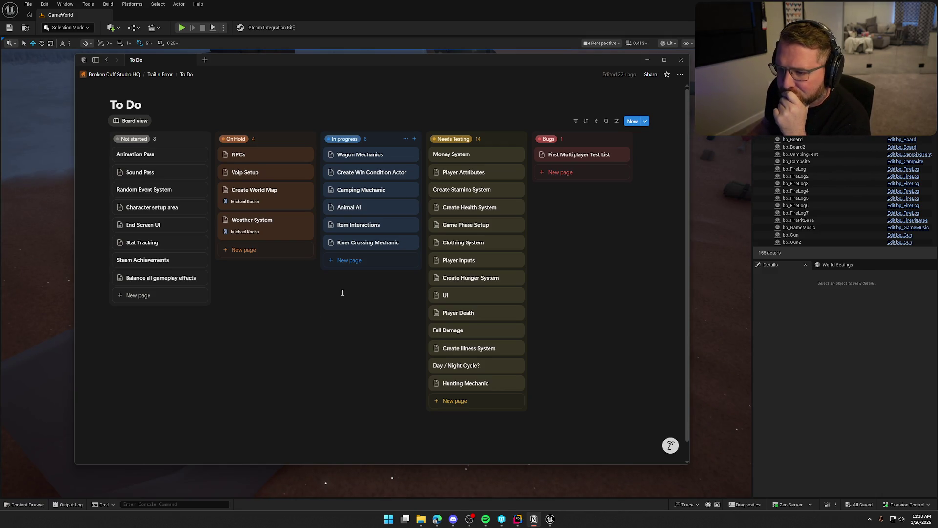
# - In the Camping Mechanic card, add nested Sleep to-dos 'Disable interaction for other players' and a movement controls item
pyautogui.click(365, 191)
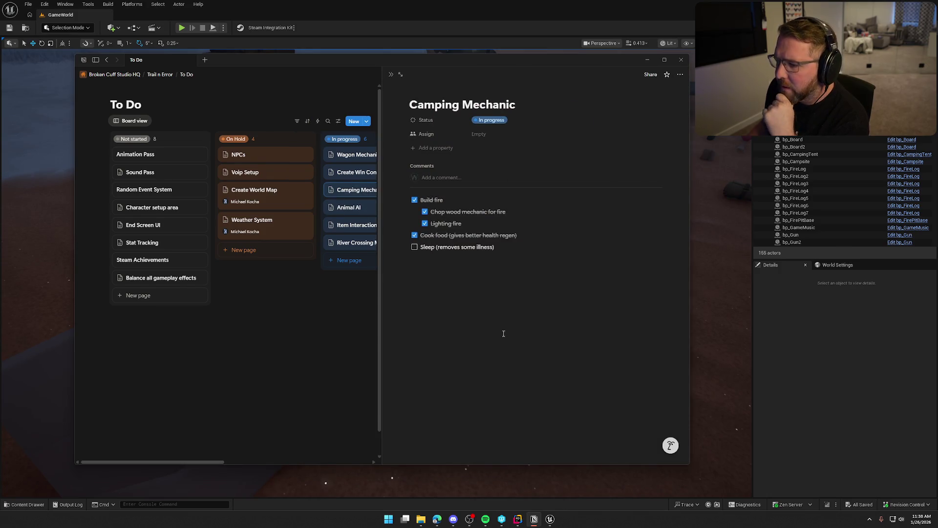
pyautogui.press('Return')
pyautogui.press('Tab')
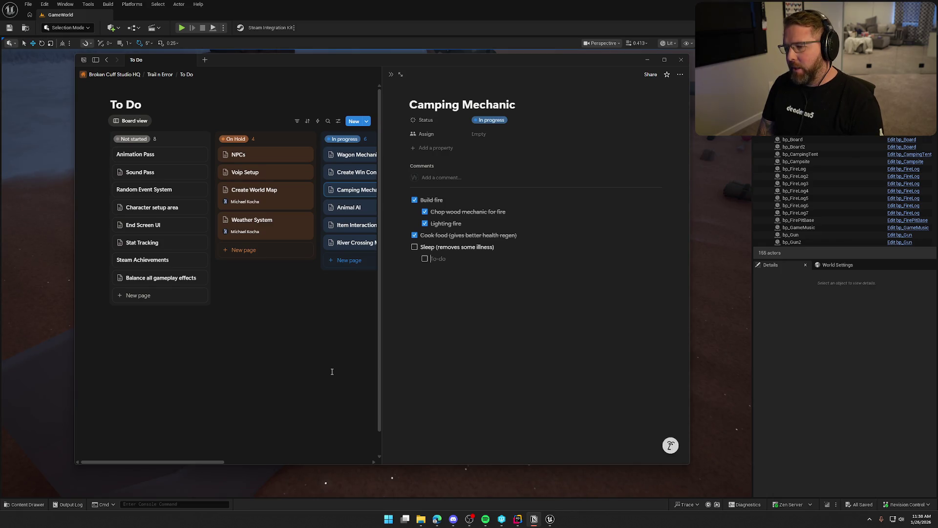
pyautogui.write('Disable ')
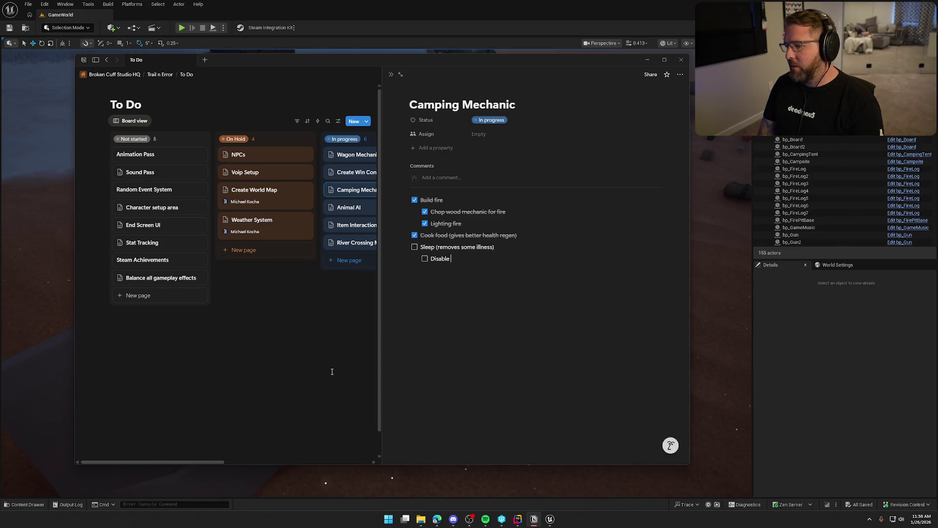
pyautogui.write('interaction for other pl')
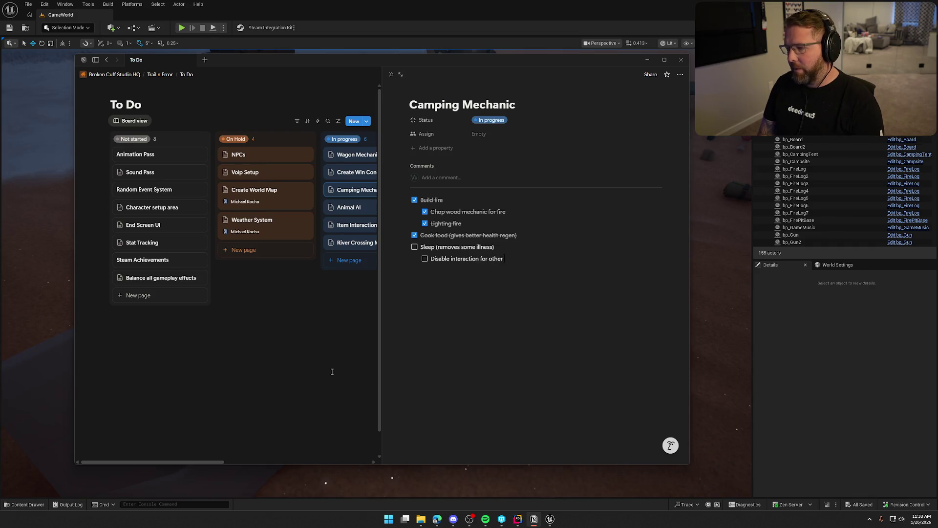
pyautogui.write('ayers')
pyautogui.press('Return')
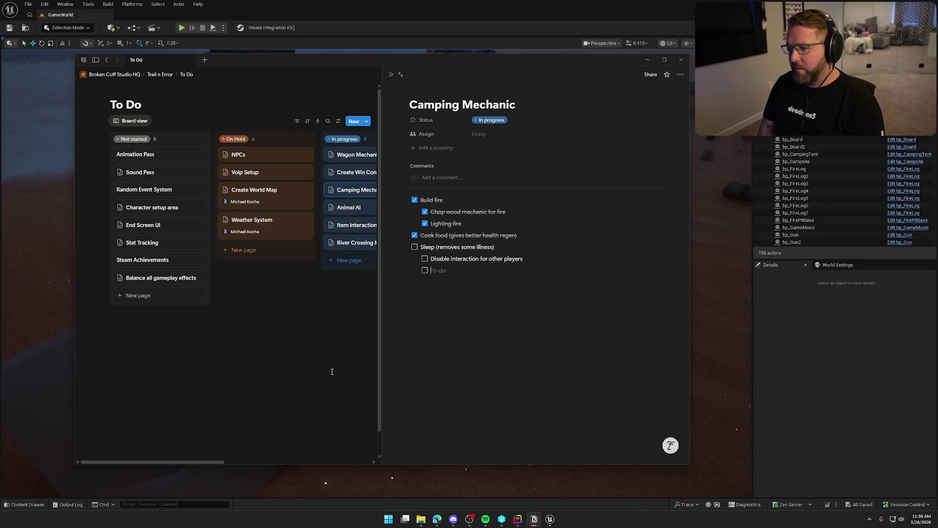
pyautogui.write('Attach')
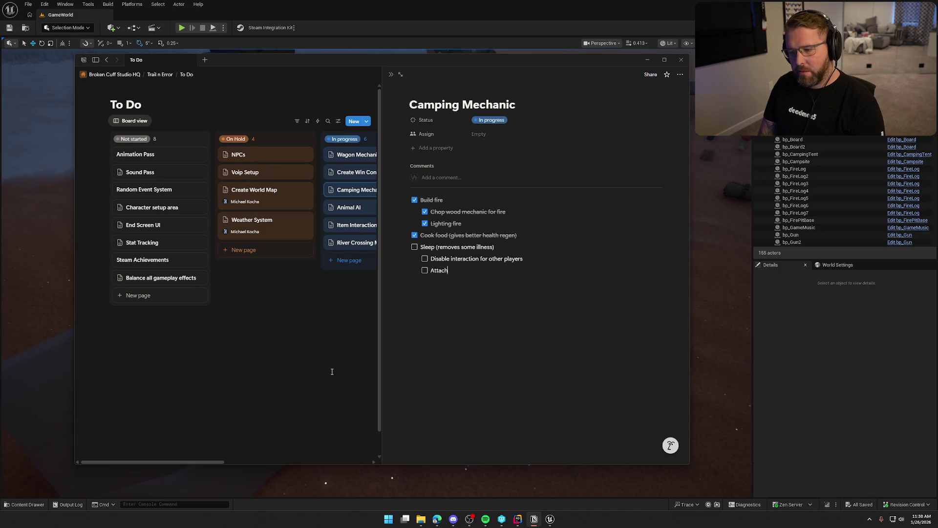
pyautogui.press('BackSpace')
pyautogui.press('BackSpace')
pyautogui.press('BackSpace')
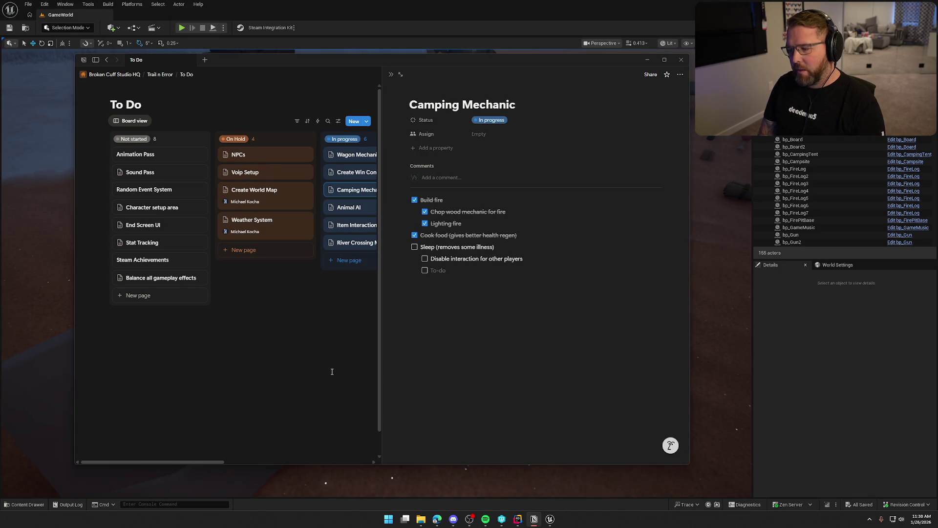
pyautogui.write('Mo')
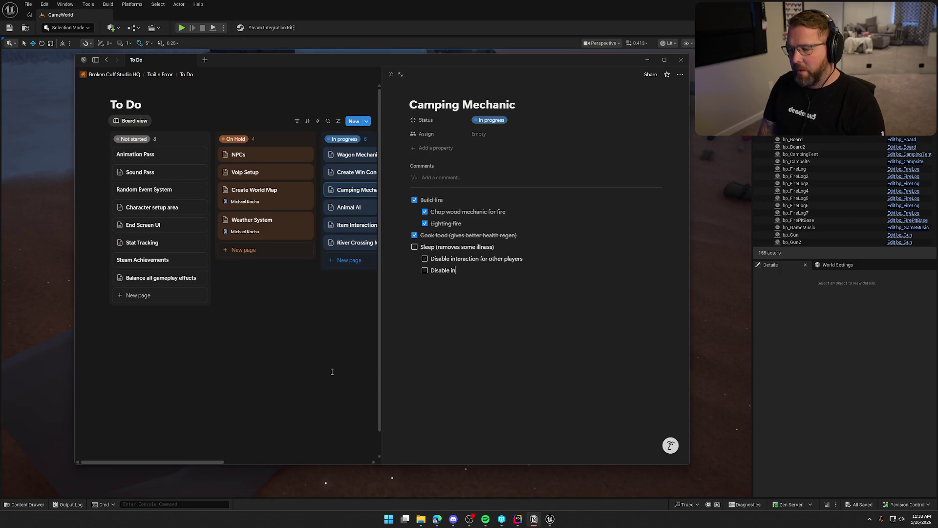
pyautogui.write('tion player ')
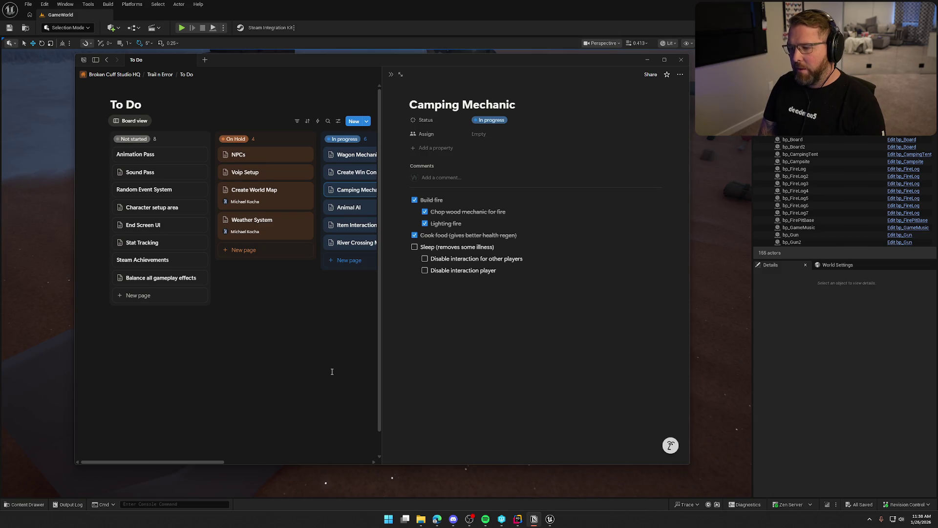
pyautogui.write('movement cont')
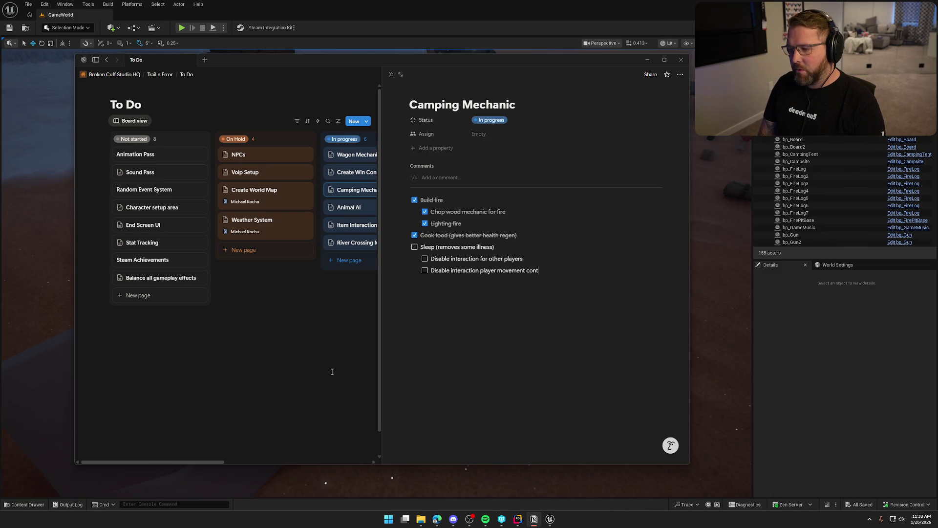
pyautogui.write('rols')
pyautogui.press('Return')
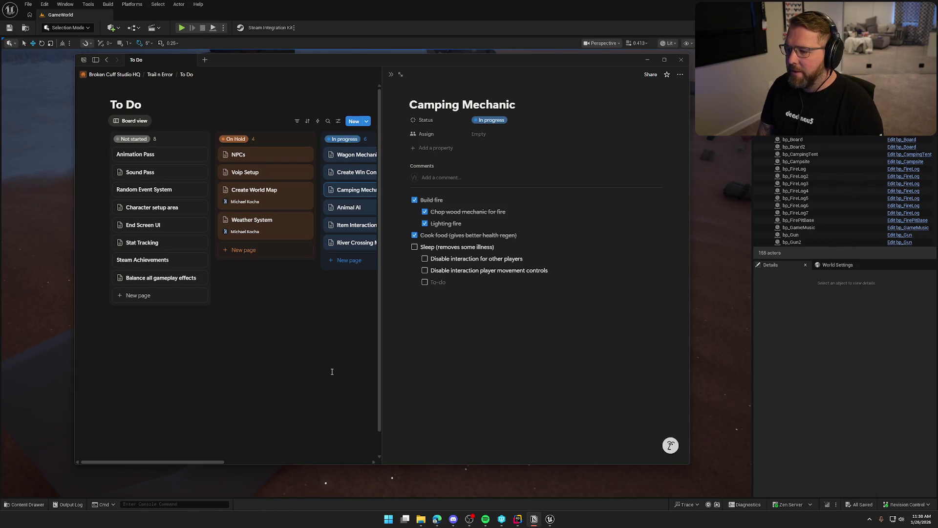
# - Add 'Apply illness regen to player' with a nested 'Block illness generation effect' to-do
pyautogui.write('Apply')
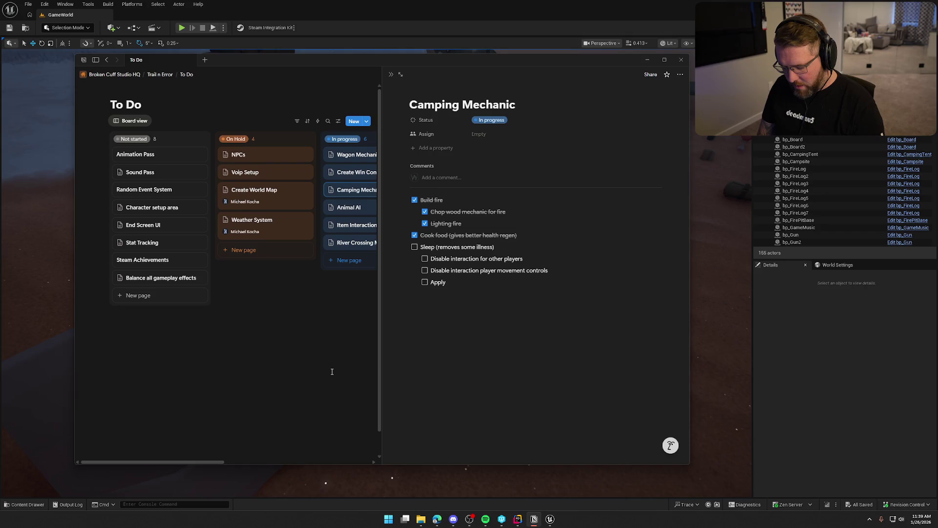
pyautogui.write(' illness regen to player')
pyautogui.press('Return')
pyautogui.press('Tab')
pyautogui.write('Stop')
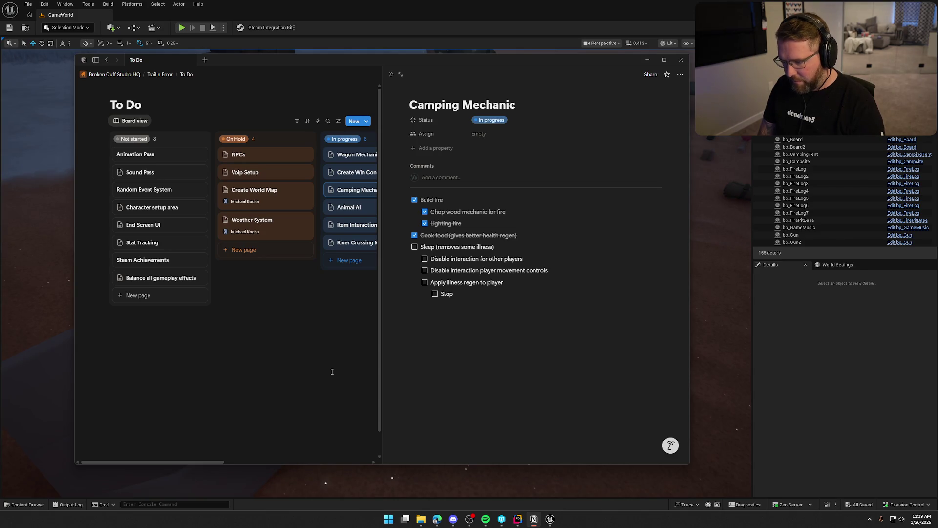
pyautogui.press('BackSpace')
pyautogui.press('BackSpace')
pyautogui.press('BackSpace')
pyautogui.write('Block')
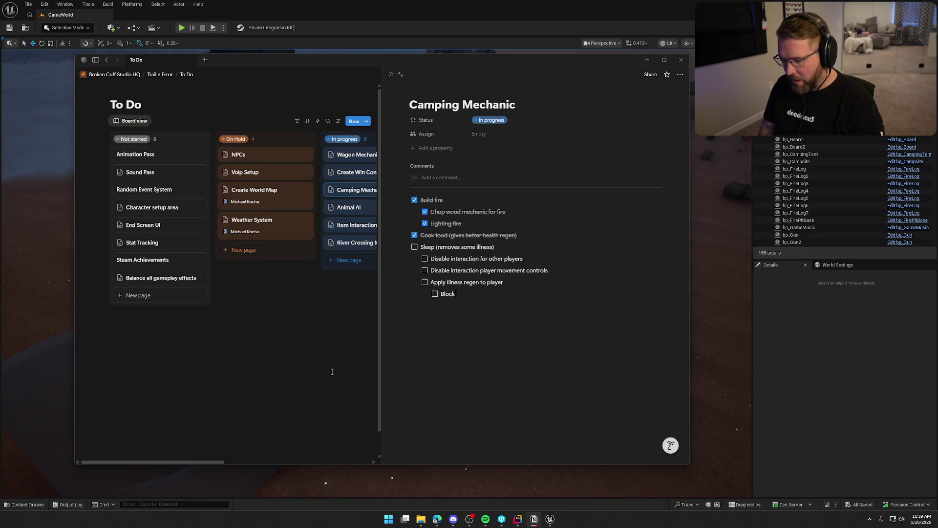
pyautogui.write(' illness ch')
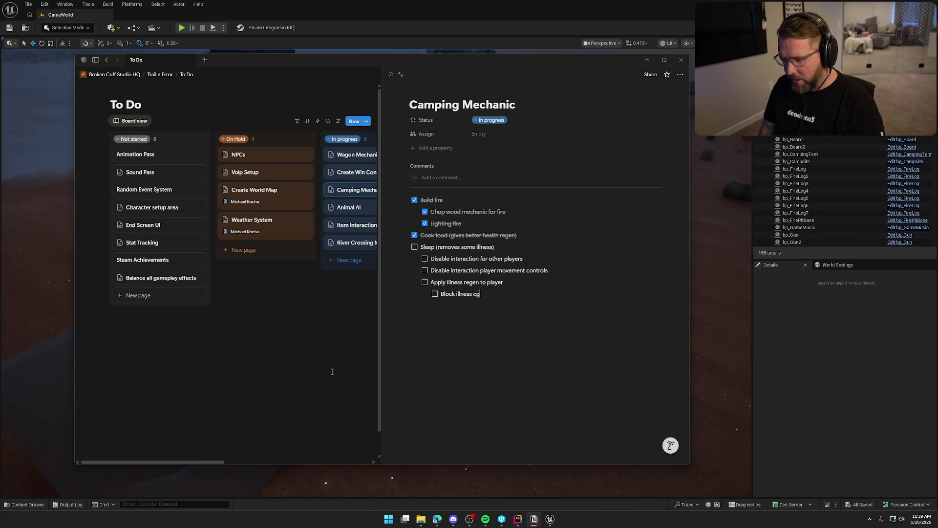
pyautogui.press('BackSpace')
pyautogui.press('BackSpace')
pyautogui.write('eneration effect')
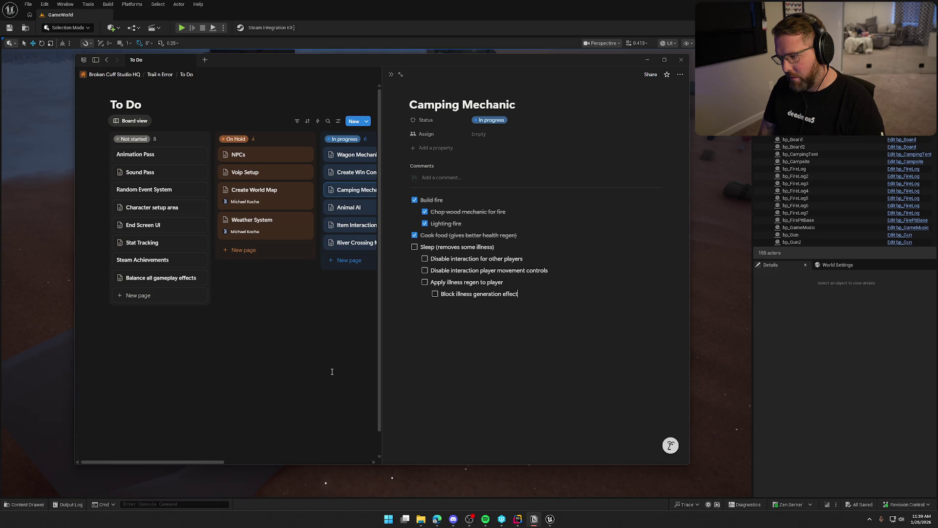
pyautogui.press('Return')
pyautogui.hotkey('shift', 'Tab')
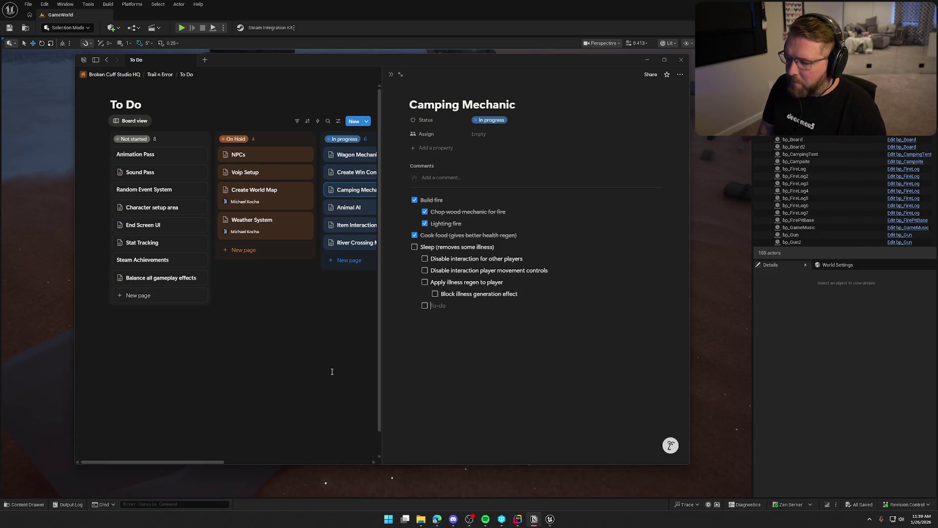
# - Add Sleep to-dos for applying the animation state and setting the interacting player location inside the tent
pyautogui.write('Apply ')
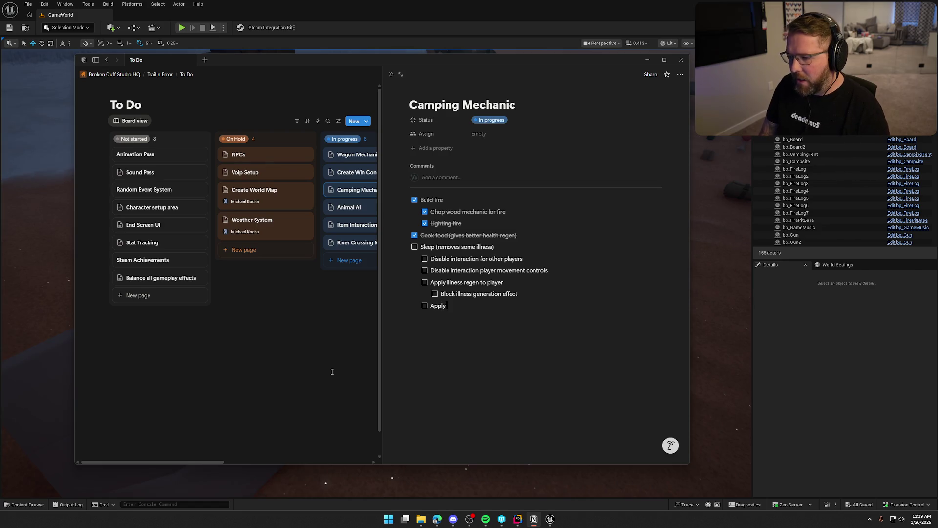
pyautogui.write('animatino')
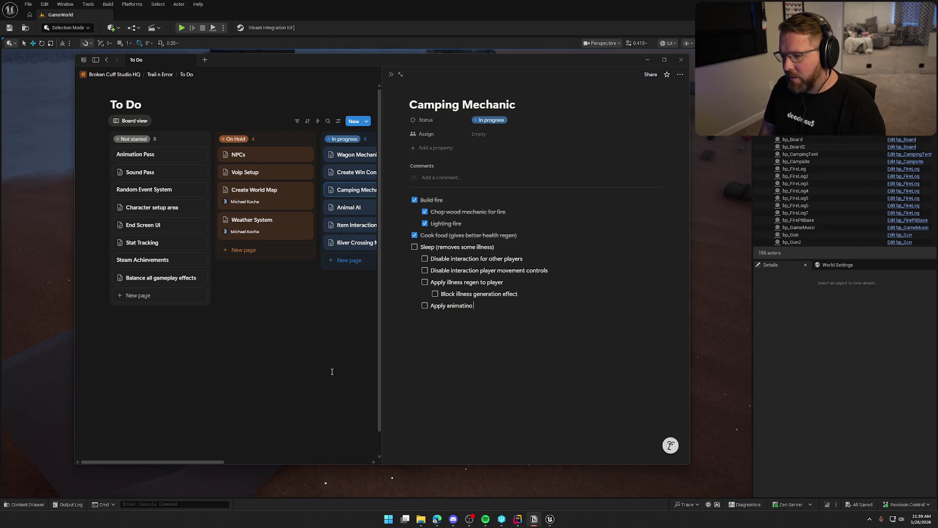
pyautogui.write('n state to interacting player')
pyautogui.press('Return')
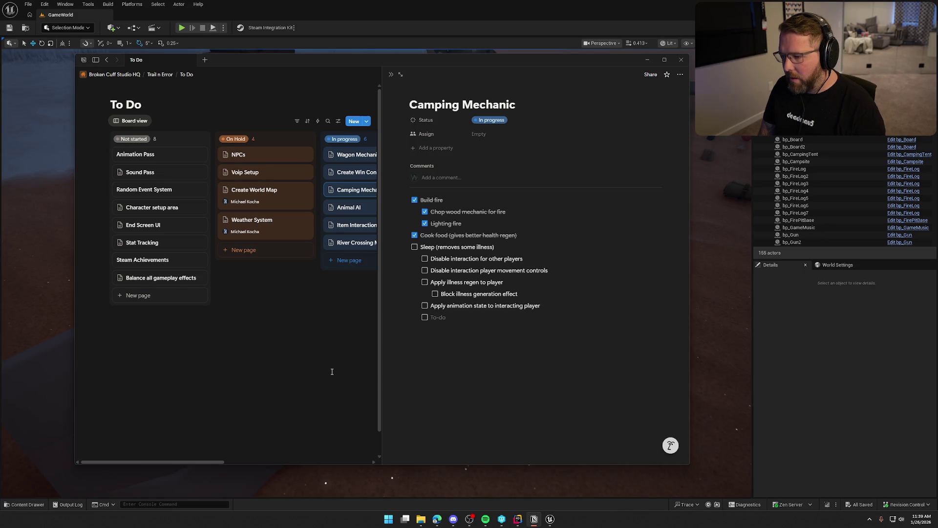
pyautogui.write('S')
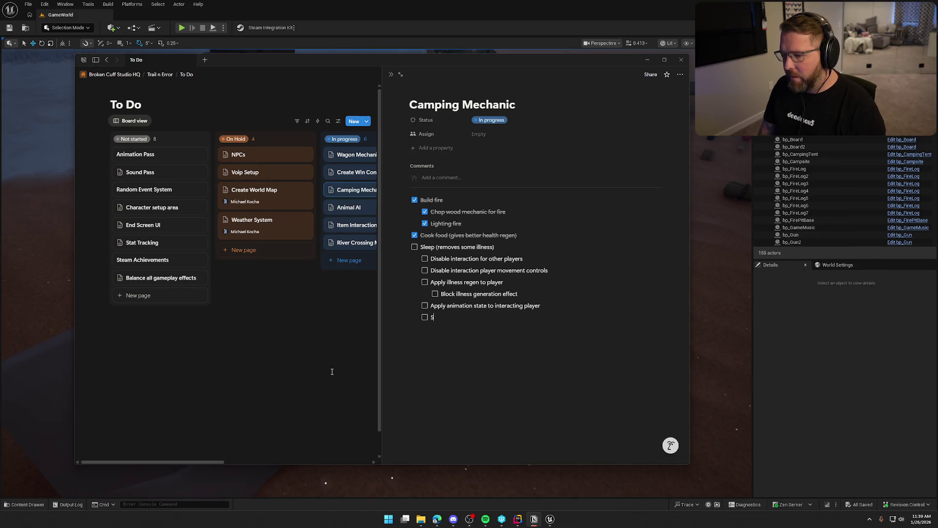
pyautogui.write('et interaction pl')
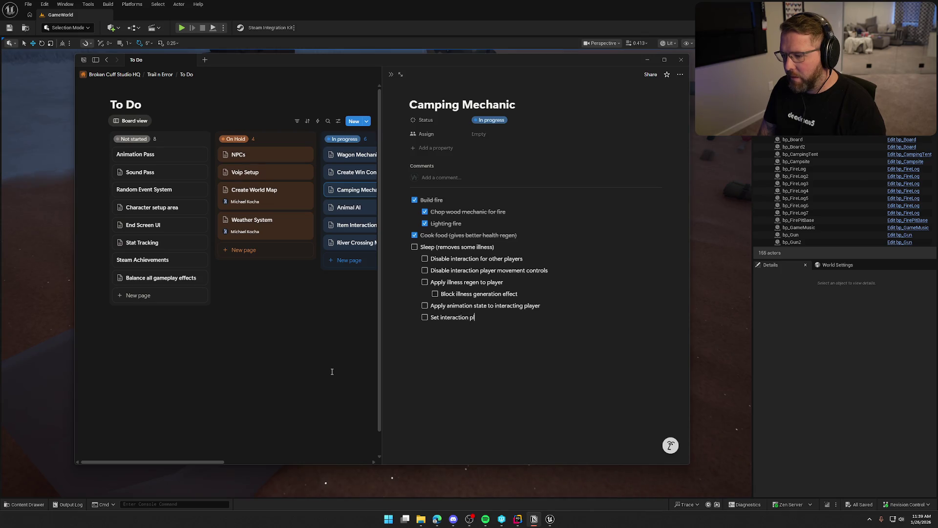
pyautogui.write('ayer location to ge')
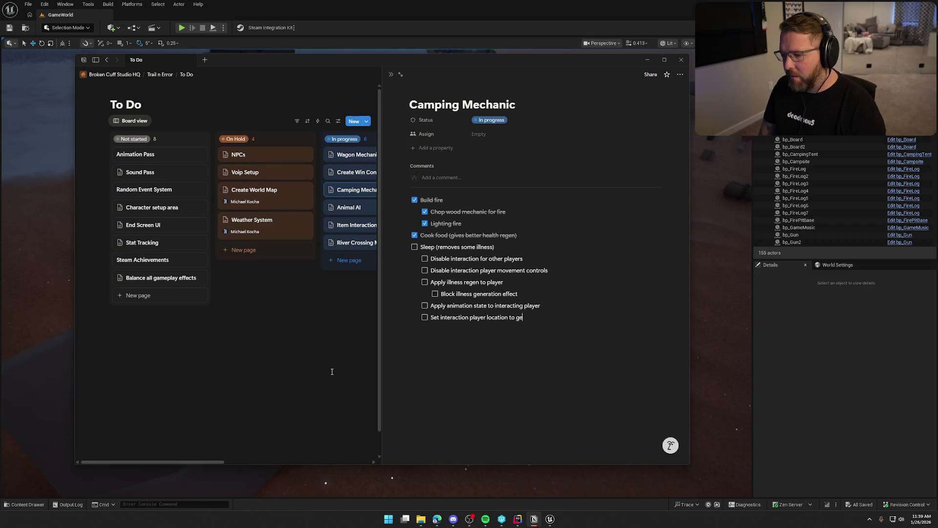
pyautogui.press('BackSpace')
pyautogui.press('BackSpace')
pyautogui.write('bed inside tent')
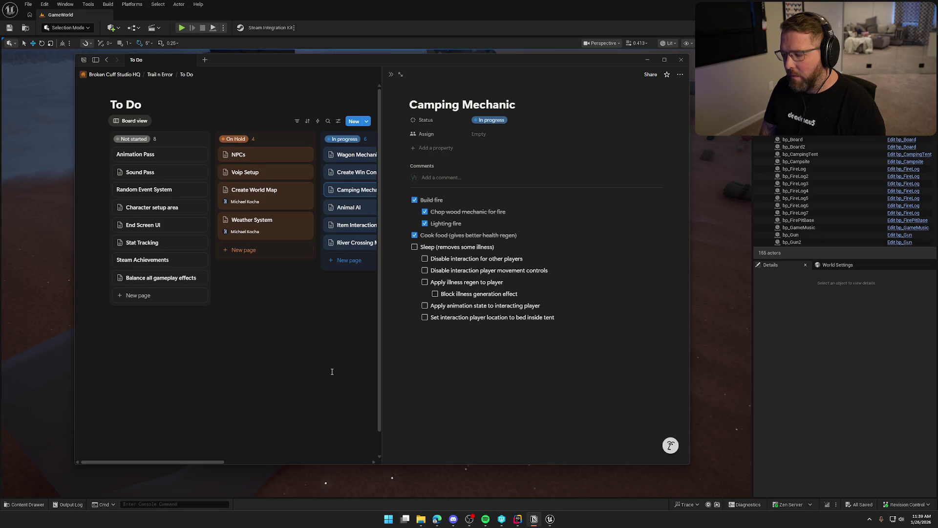
pyautogui.press('Return')
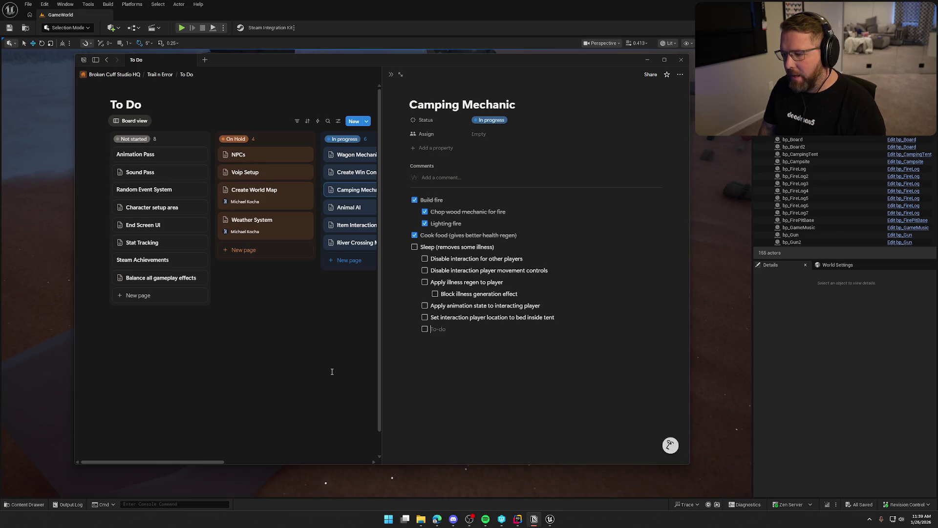
# - Add 'Press "e" again to exit tent' with nested 'Revert all these steps', then insert an item after the bed location step
pyautogui.write('P')
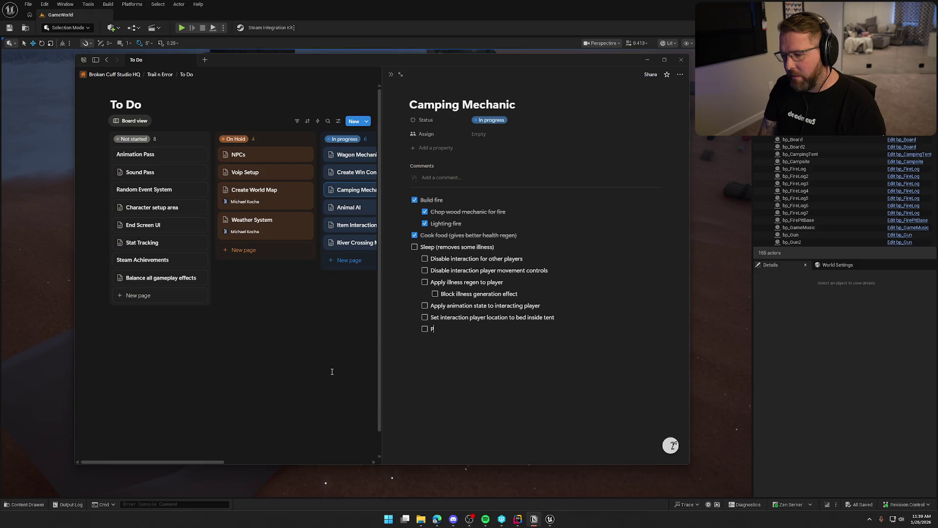
pyautogui.write('ress "e" again to ex')
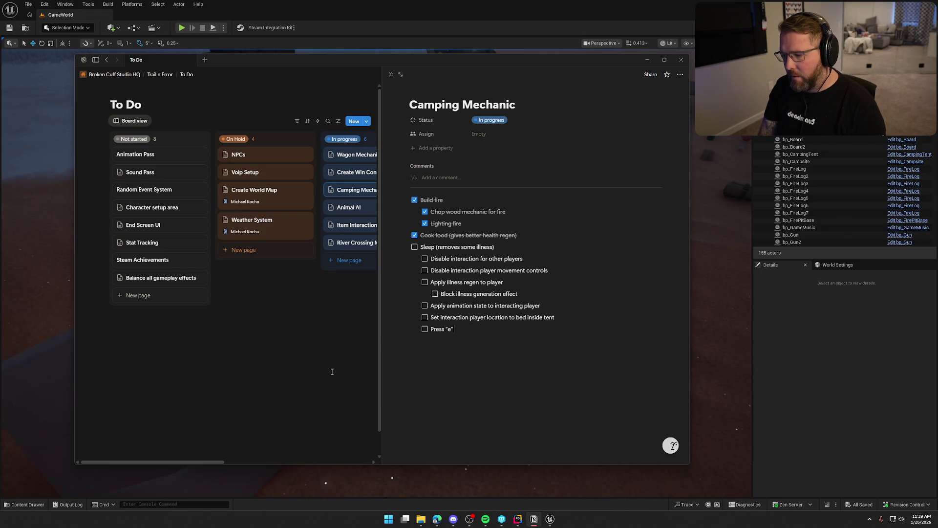
pyautogui.write('it tent')
pyautogui.press('Return')
pyautogui.press('Tab')
pyautogui.write('Revert all these ')
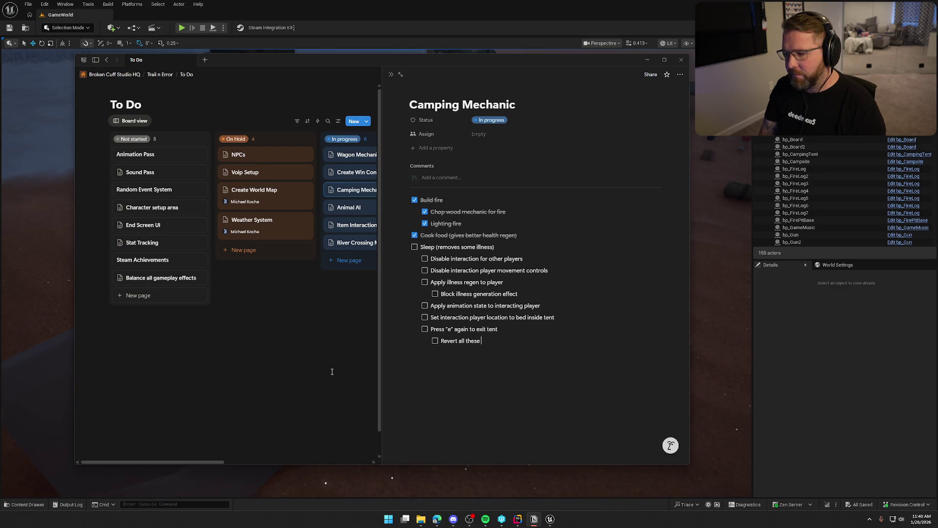
pyautogui.write('steps')
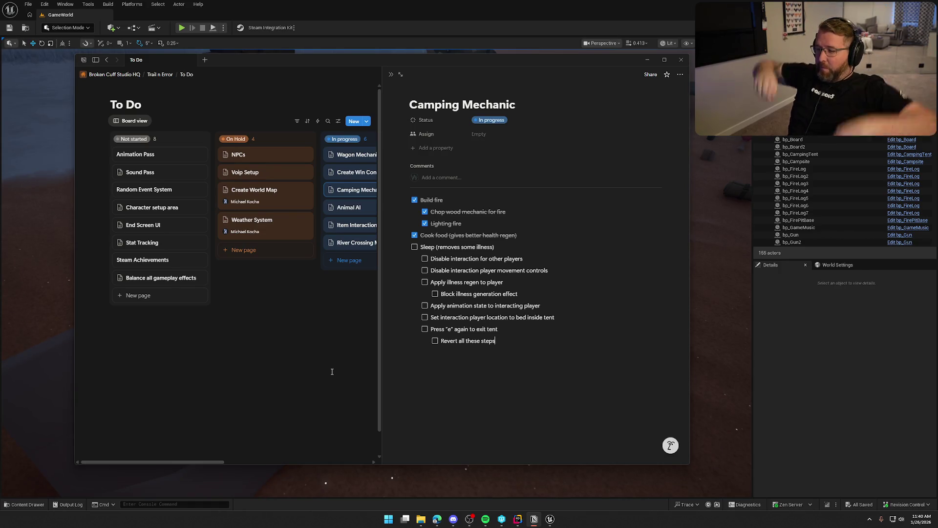
pyautogui.press('Up')
pyautogui.press('Up')
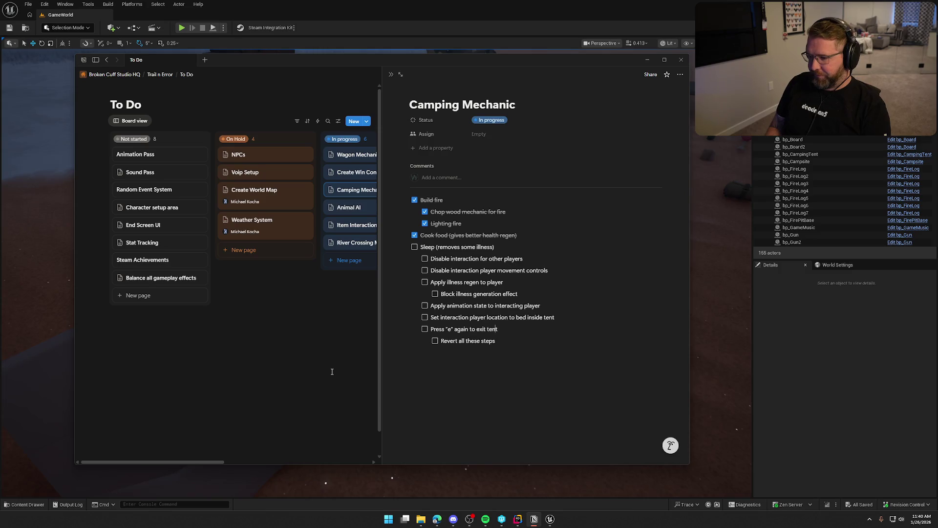
pyautogui.press('Return')
# - Enter the to-do 'Swap interacting player camera to stationary tent camera' after the bed location step
pyautogui.write('Swap interacting pla')
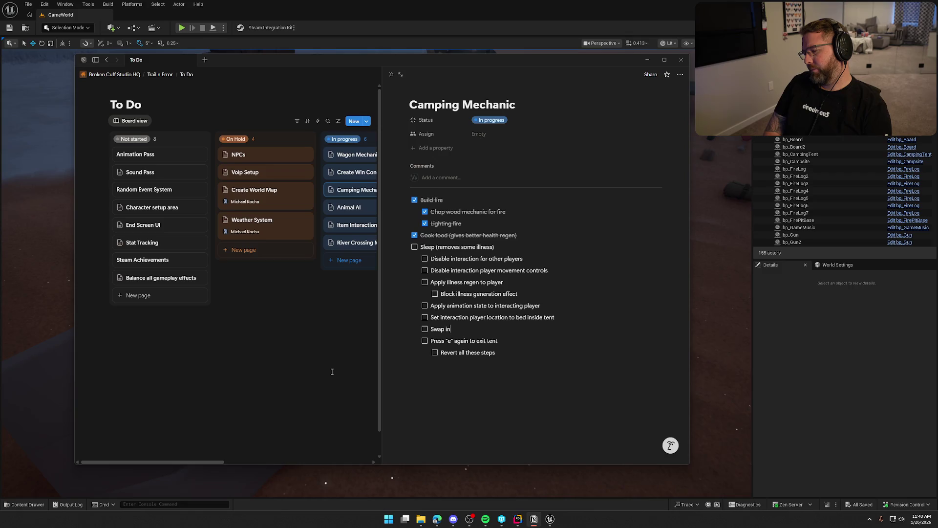
pyautogui.write('yer camera to ')
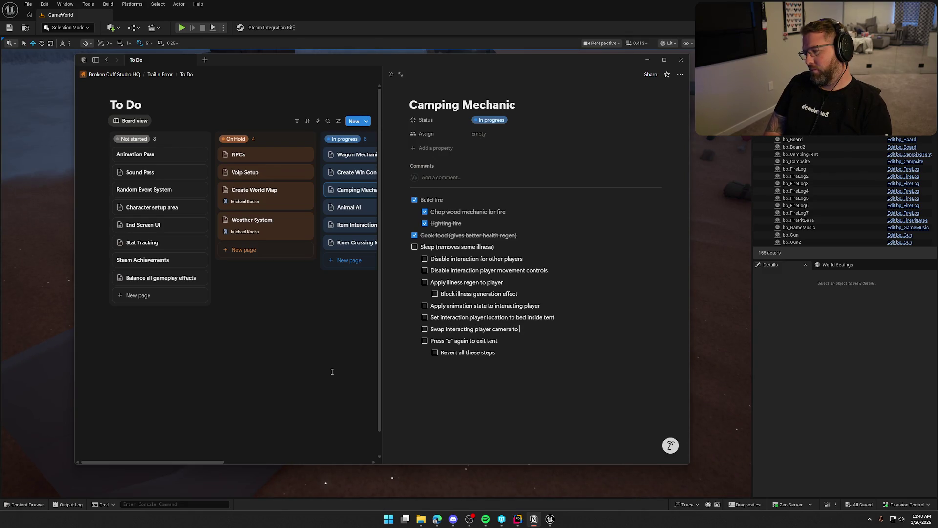
pyautogui.write('stationary tent camera')
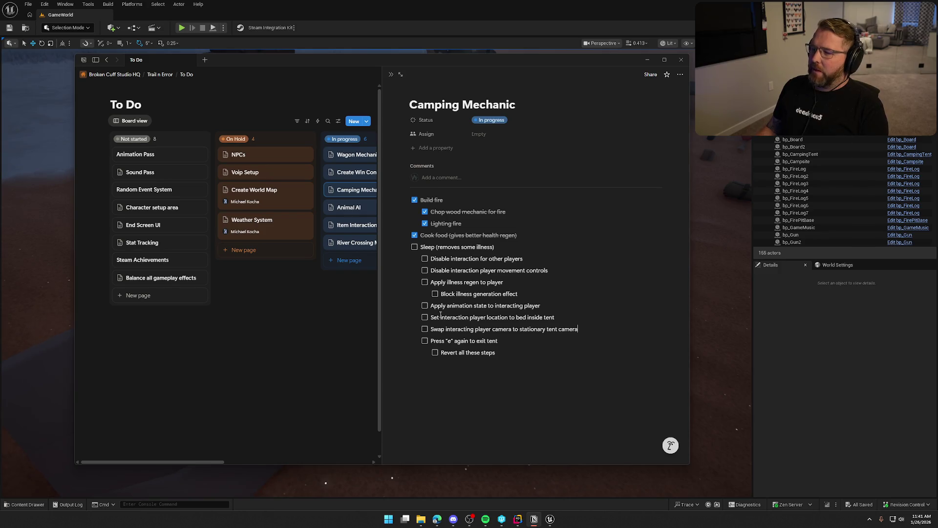
# - Move Notion off screen, select the camping tent in the level and open bp_CampingTent's Blueprint
pyautogui.moveTo(338, 65); pyautogui.dragTo(937, 65)
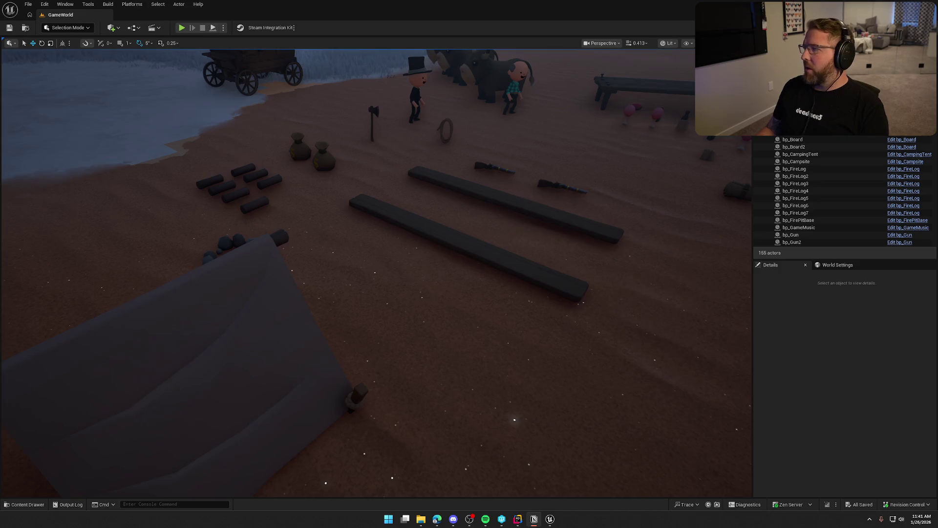
pyautogui.click(814, 346)
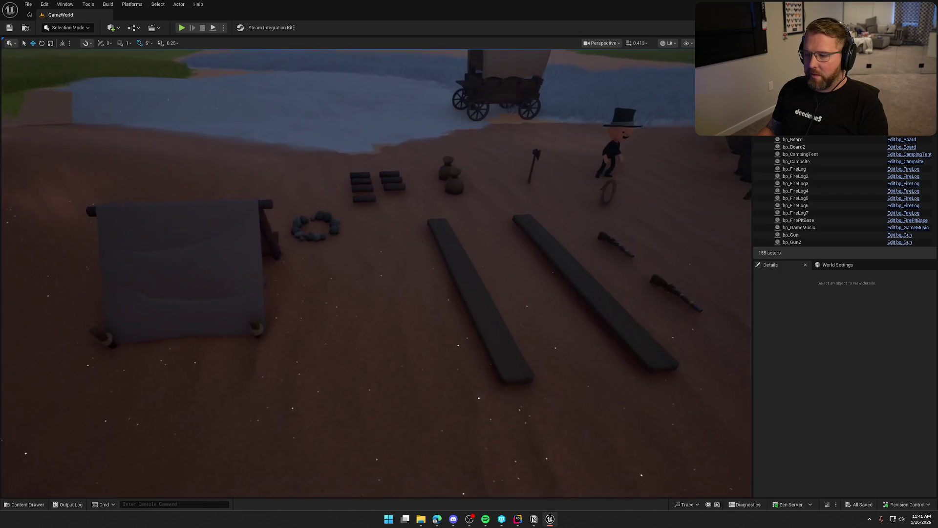
pyautogui.hotkey('ctrl', 'space')
pyautogui.click(255, 278)
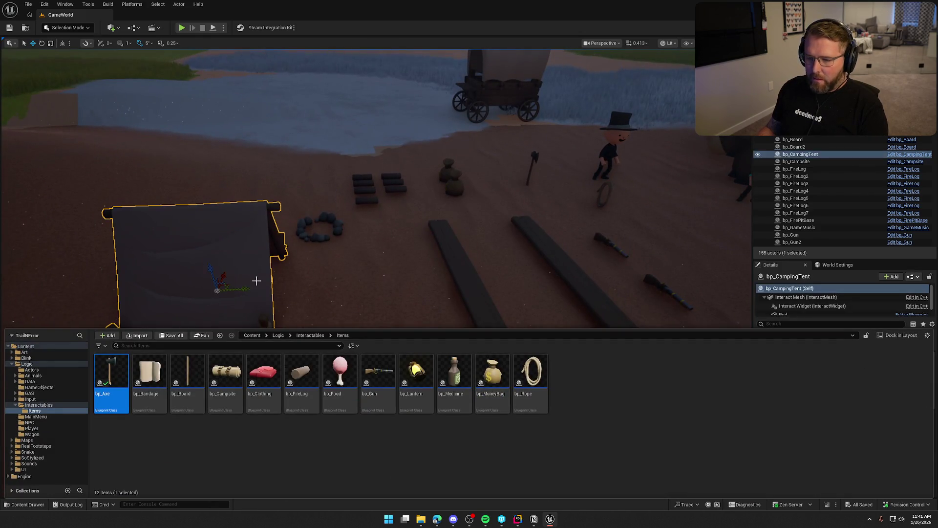
pyautogui.click(913, 154)
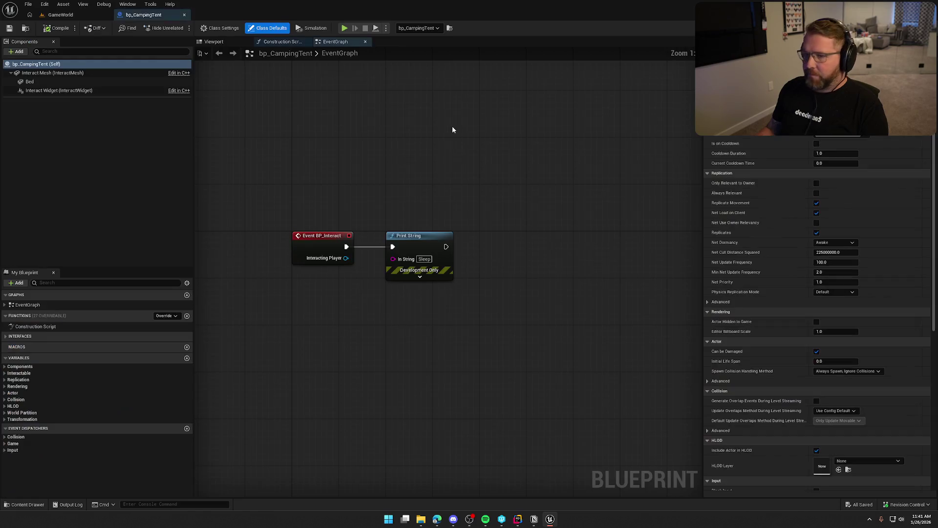
# - Inspect the Event BP_Interact node and jump to its C++ definition, WorldInteract.h, in Rider
pyautogui.click(322, 170)
pyautogui.moveTo(347, 172)
pyautogui.mouseDown()
pyautogui.moveTo(409, 195)
pyautogui.moveTo(492, 250)
pyautogui.mouseUp()
pyautogui.click(361, 292)
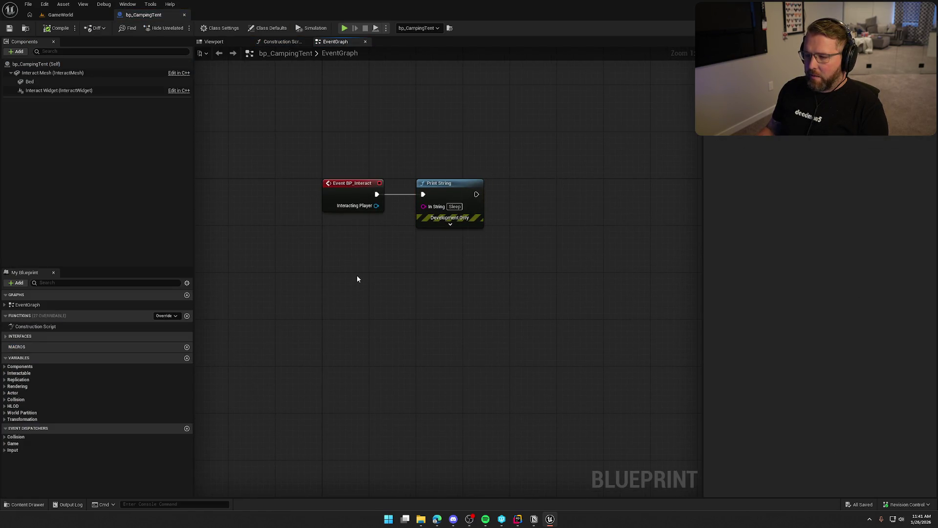
pyautogui.hotkey('ctrl', 'a')
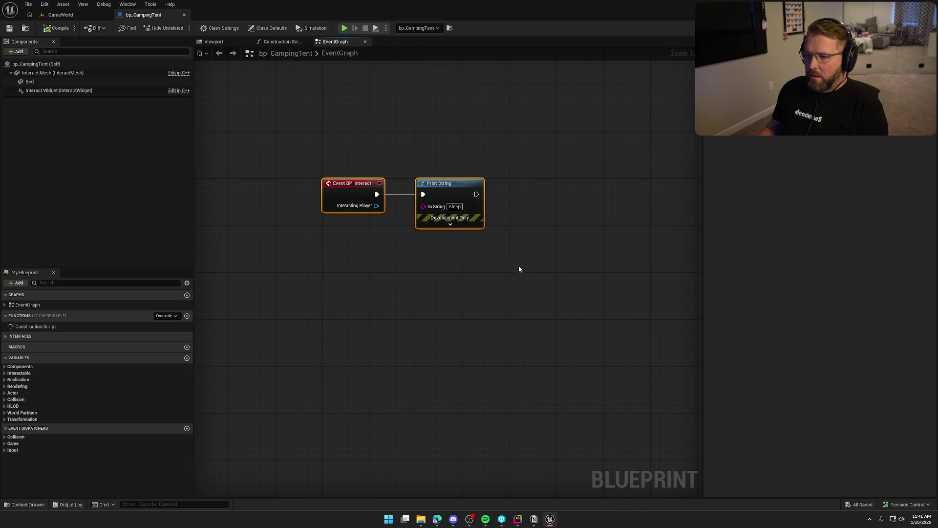
pyautogui.rightClick(336, 184)
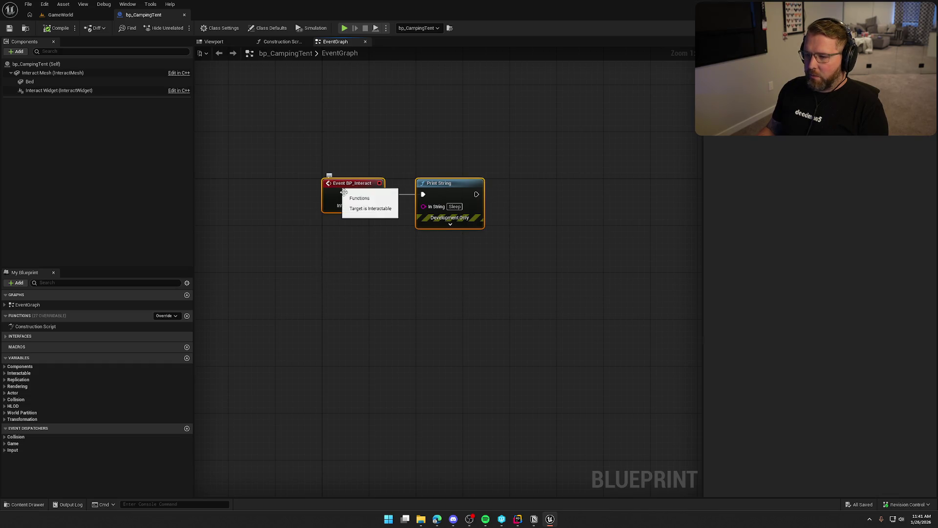
pyautogui.click(362, 205)
pyautogui.click(357, 186)
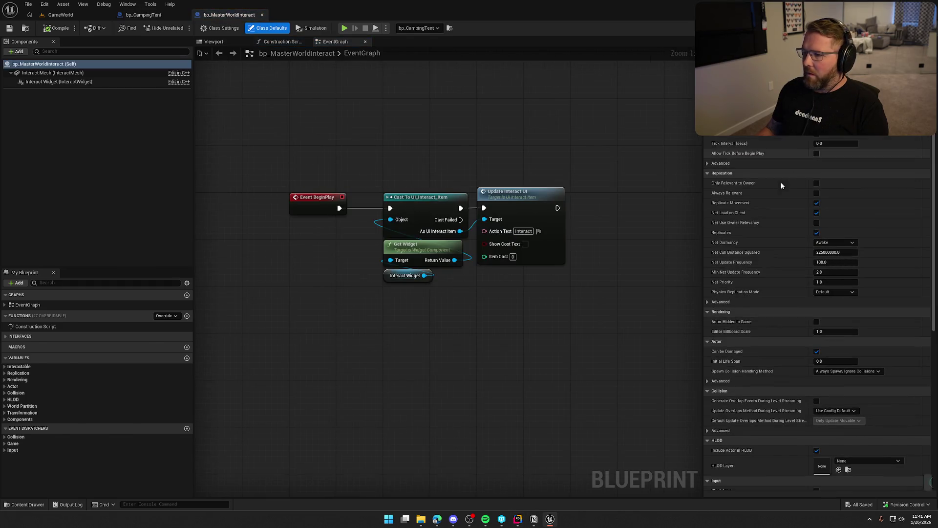
pyautogui.hotkey('alt', 'Tab')
pyautogui.hotkey('shift', 'Escape')
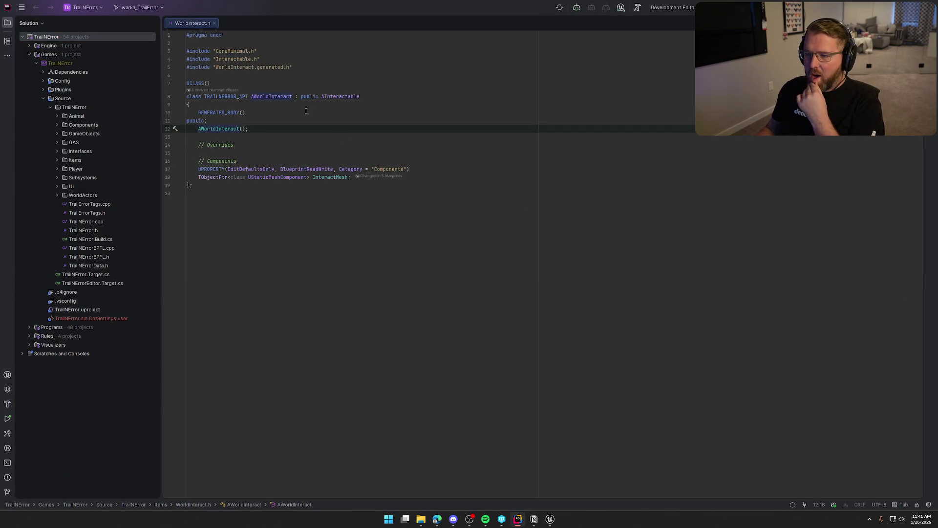
# - Go to the AInteractable class and the Interact_Implementation definition to inspect its BP_Interact call
pyautogui.click(337, 97)
pyautogui.keyDown('ctrl'); pyautogui.click(336, 97); pyautogui.keyUp('ctrl')
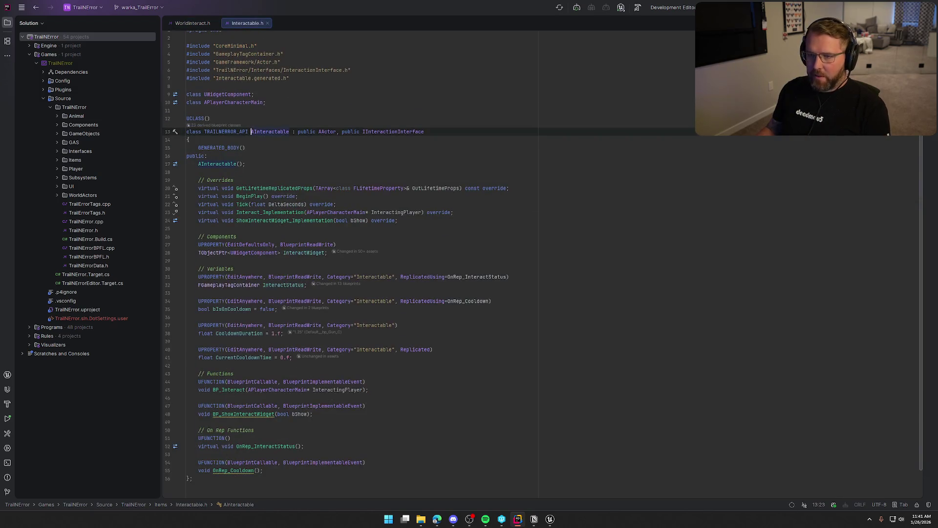
pyautogui.click(11, 25)
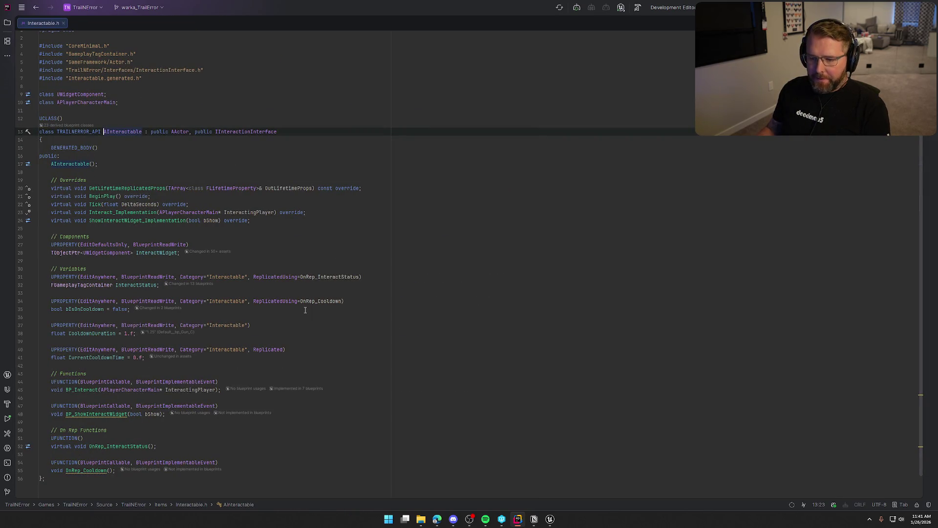
pyautogui.click(104, 212)
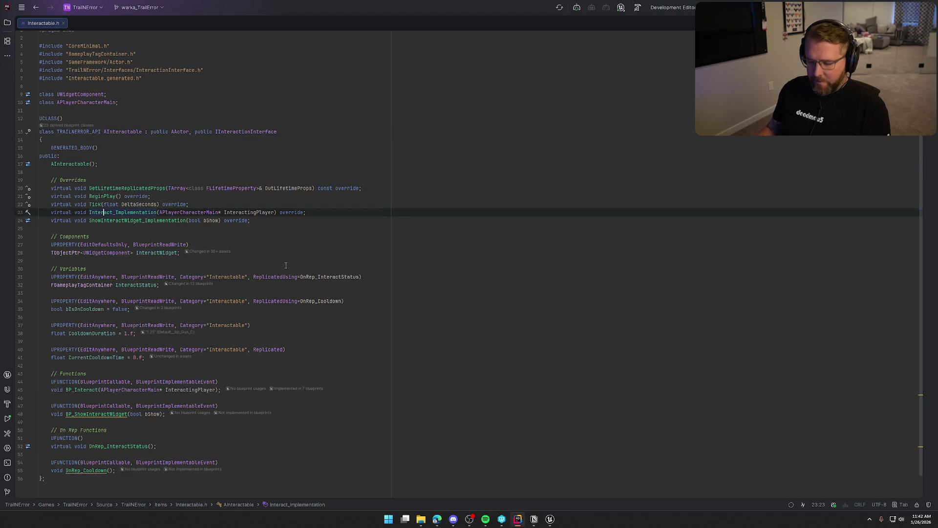
pyautogui.keyDown('ctrl'); pyautogui.click(104, 212); pyautogui.keyUp('ctrl')
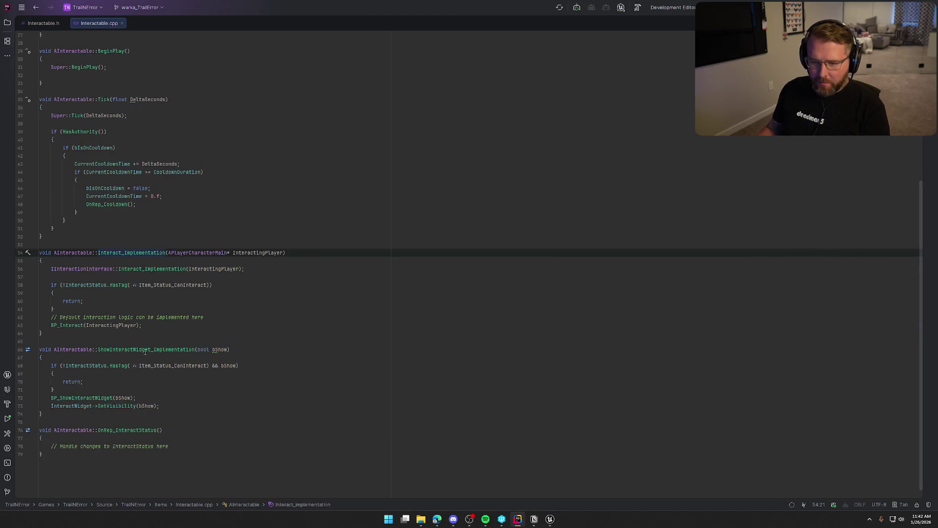
pyautogui.click(66, 324)
pyautogui.click(111, 252)
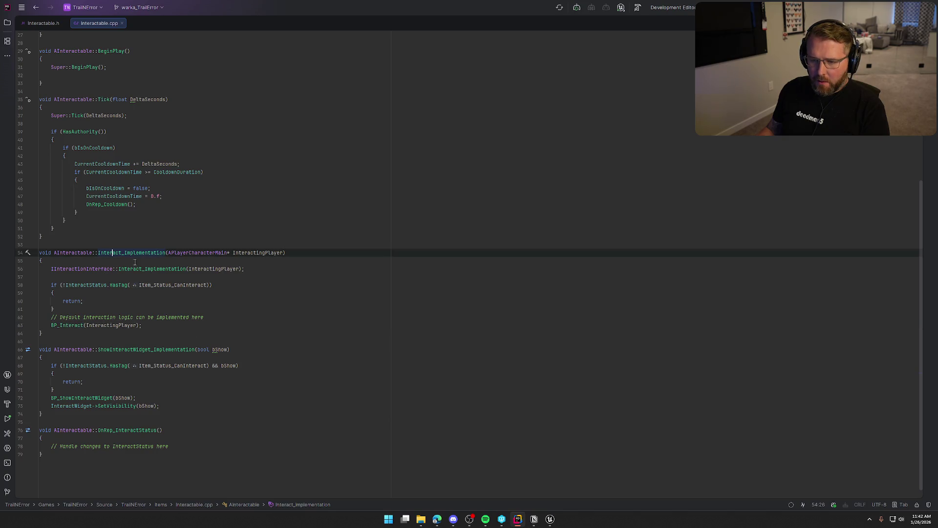
pyautogui.keyDown('ctrl'); pyautogui.click(112, 253); pyautogui.keyUp('ctrl')
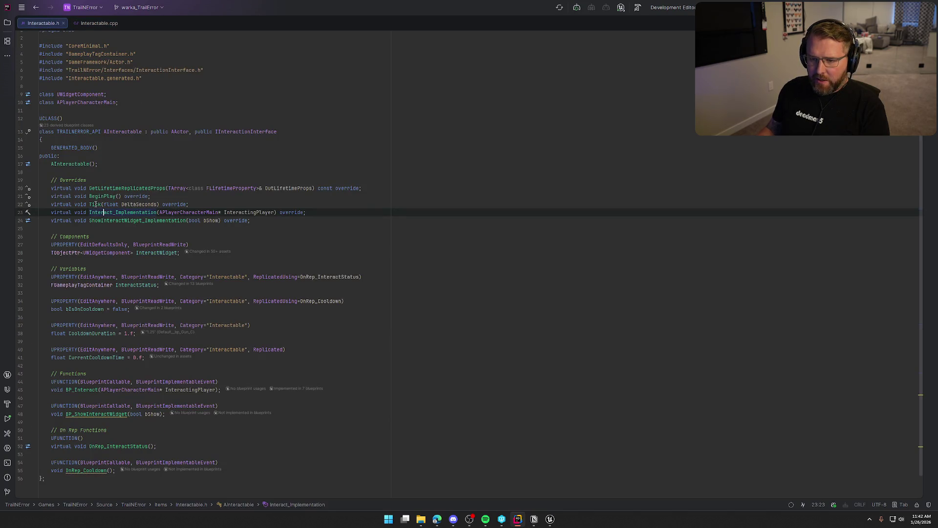
# - Open InteractAbility.cpp from GAS/Abilities to read the Execute_Interact call, then view Interactable.cpp and return to Unreal
pyautogui.hotkey('alt', '1')
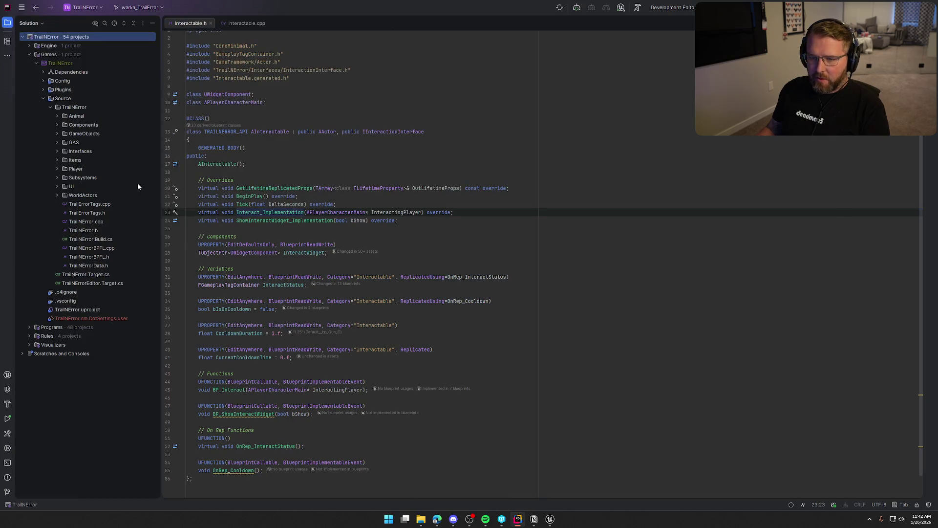
pyautogui.click(57, 143)
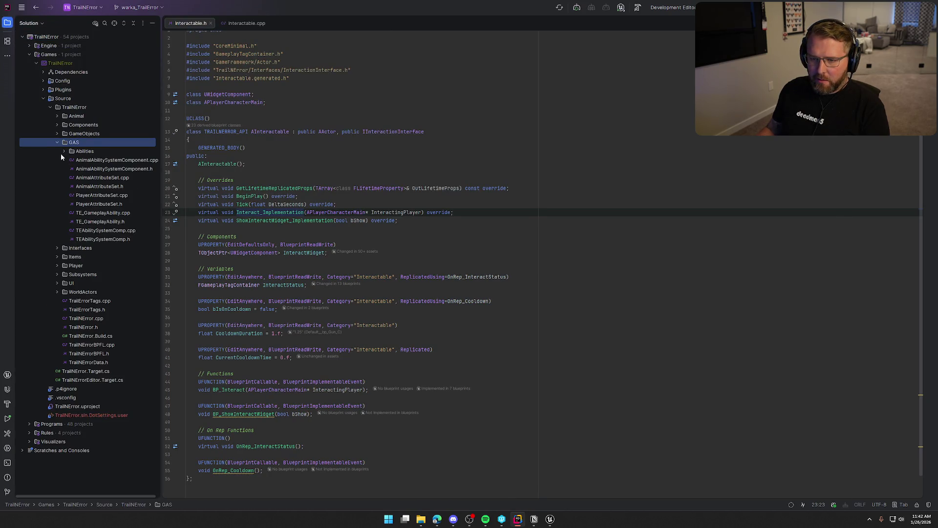
pyautogui.click(63, 152)
pyautogui.doubleClick(103, 159)
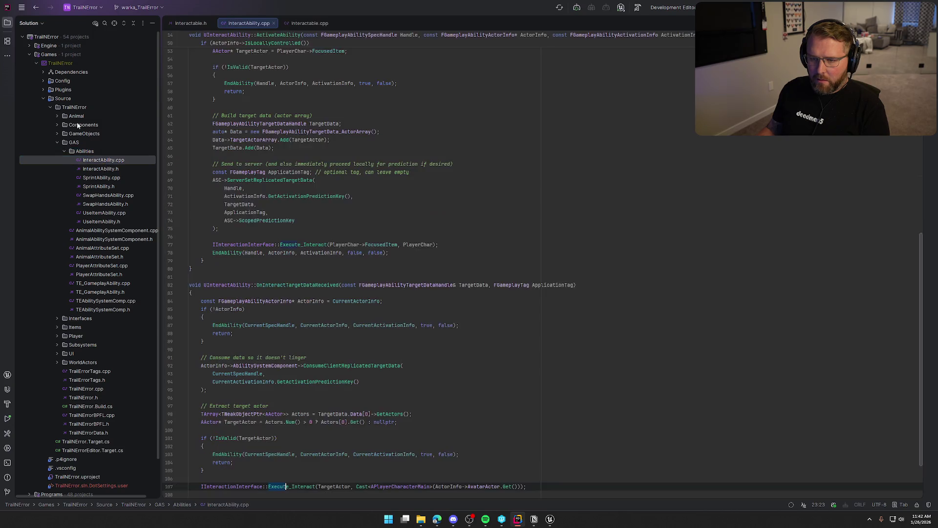
pyautogui.hotkey('alt', '1')
pyautogui.click(147, 245)
pyautogui.scroll(15, 200, 296)
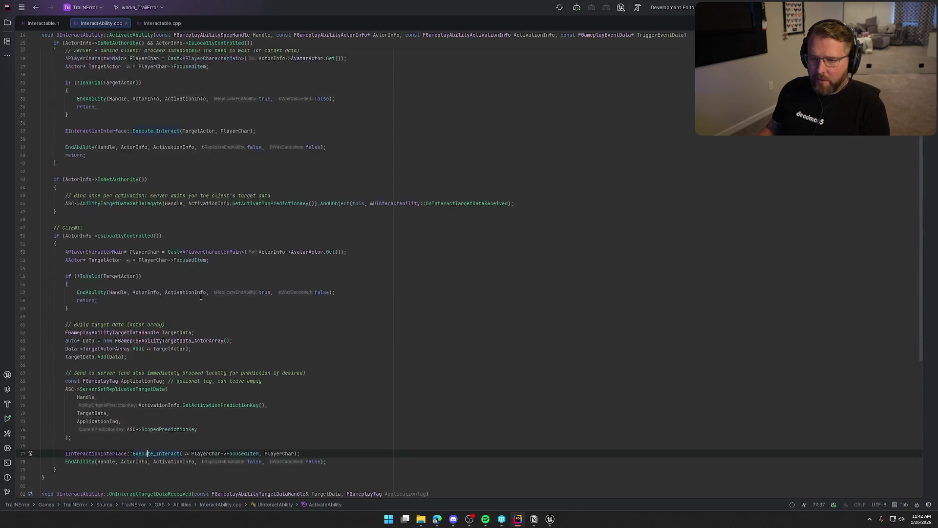
pyautogui.scroll(-5, 361, 386)
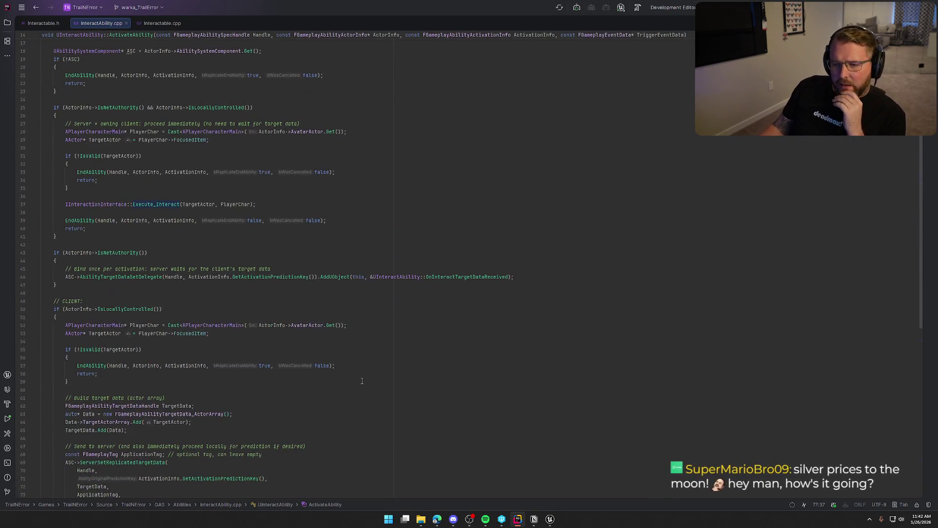
pyautogui.scroll(-3, 362, 381)
pyautogui.scroll(-5, 362, 381)
pyautogui.scroll(-5, 363, 381)
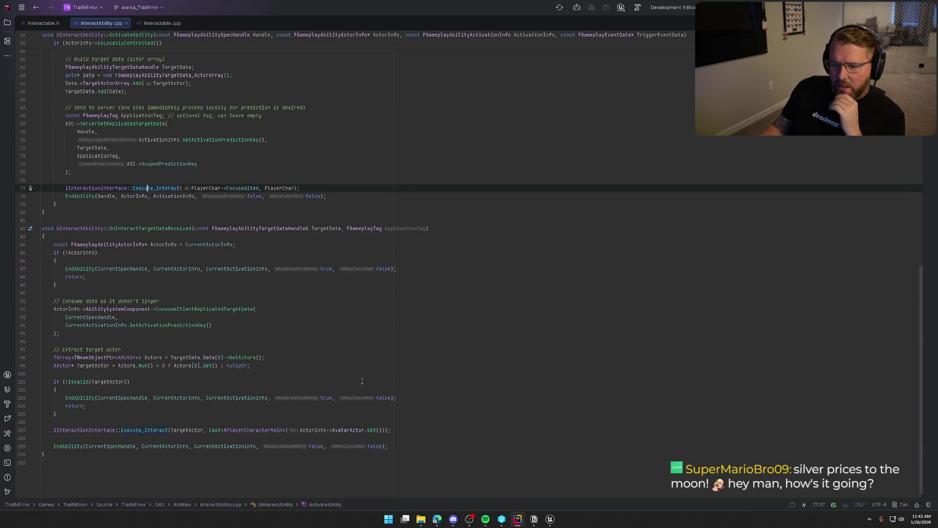
pyautogui.click(154, 23)
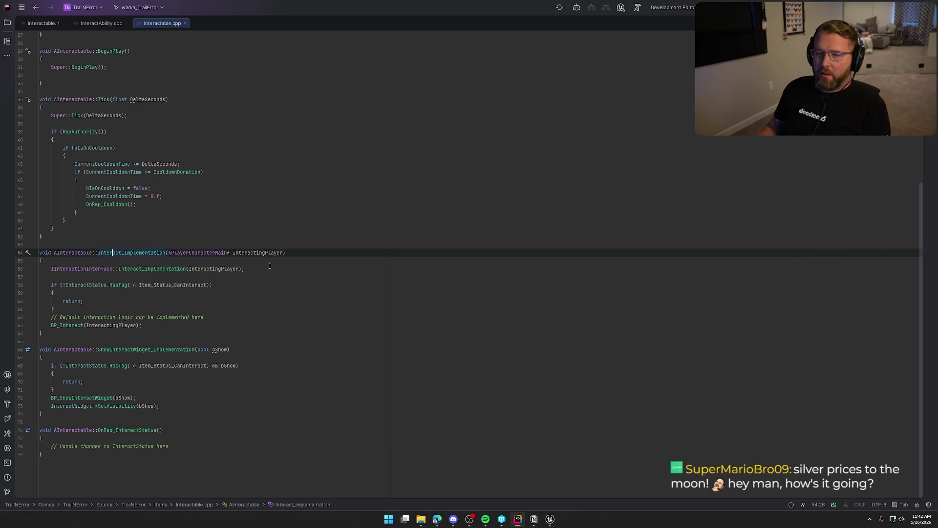
pyautogui.click(550, 520)
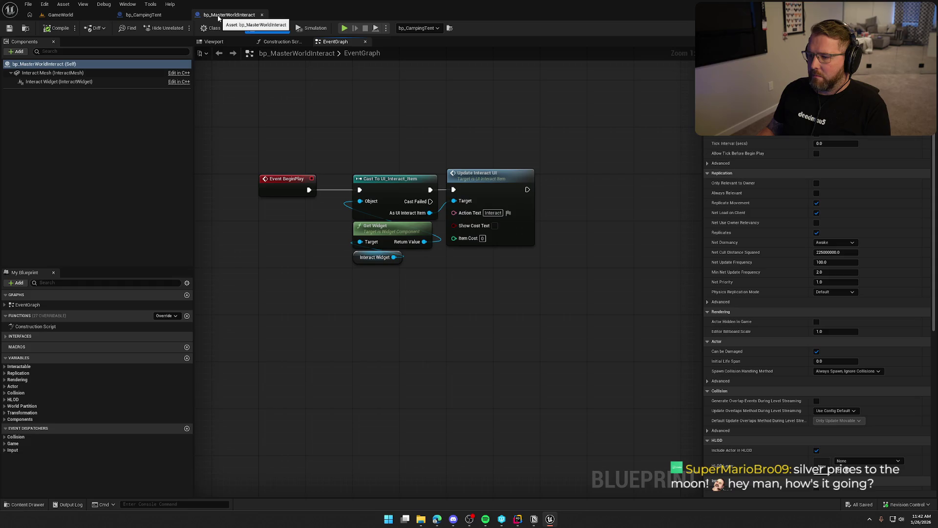
# - Close the bp_MasterWorldInteract tab and recentre bp_CampingTent's EventGraph, freeing space below the nodes
pyautogui.middleClick(218, 16)
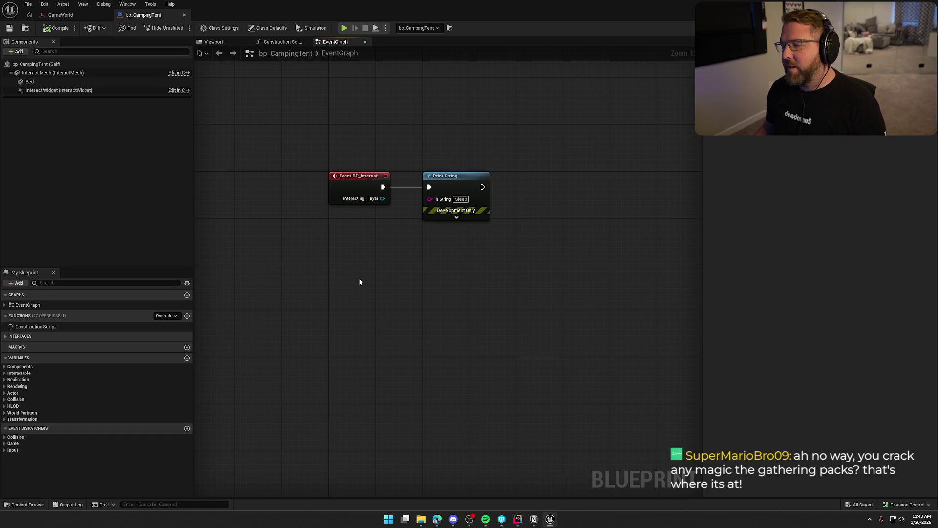
pyautogui.moveTo(359, 281); pyautogui.dragTo(322, 283)
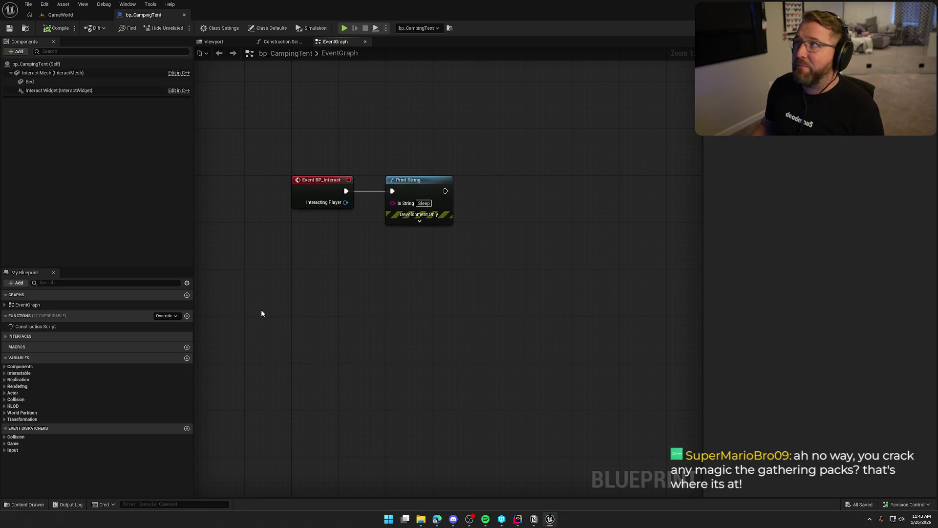
pyautogui.moveTo(271, 313); pyautogui.dragTo(294, 311)
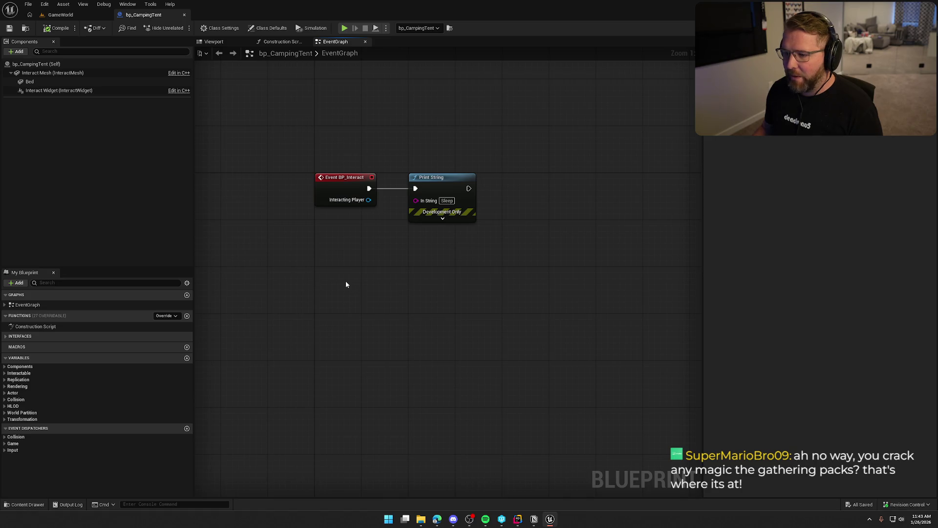
pyautogui.moveTo(427, 286)
pyautogui.mouseDown()
pyautogui.moveTo(429, 262)
pyautogui.moveTo(397, 247)
pyautogui.mouseUp()
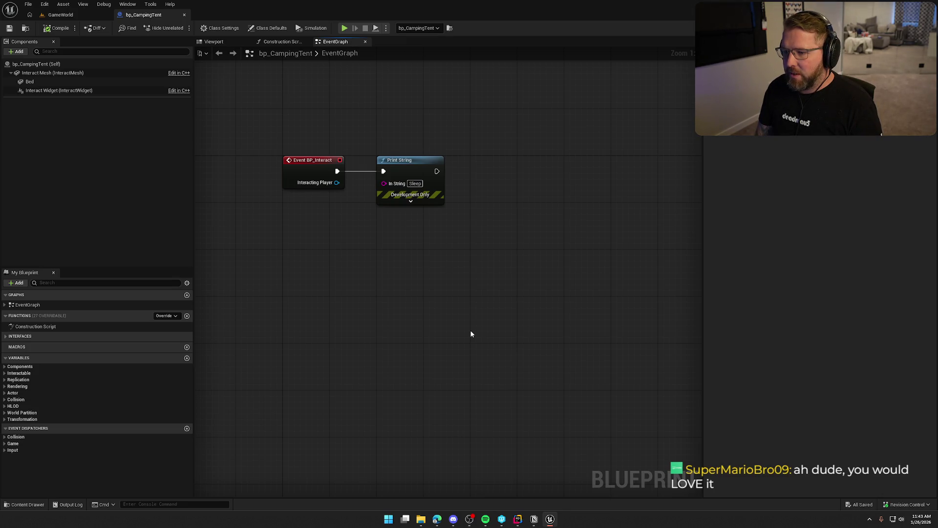
pyautogui.moveTo(471, 334)
pyautogui.mouseDown()
pyautogui.moveTo(457, 300)
pyautogui.moveTo(442, 294)
pyautogui.mouseUp()
# - Add a custom event named MC_SleepEffects and set its replication to Multicast
pyautogui.rightClick(294, 253)
pyautogui.write('custom')
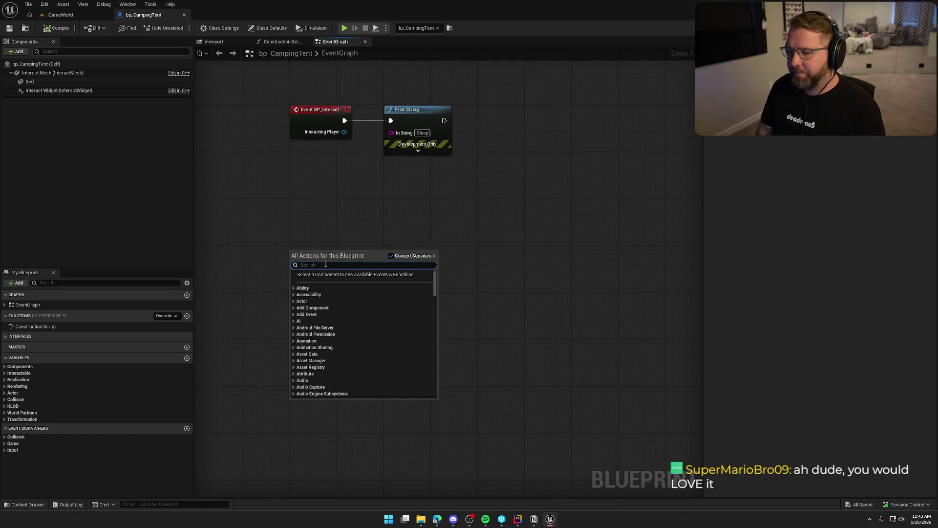
pyautogui.click(325, 264)
pyautogui.write('MC_')
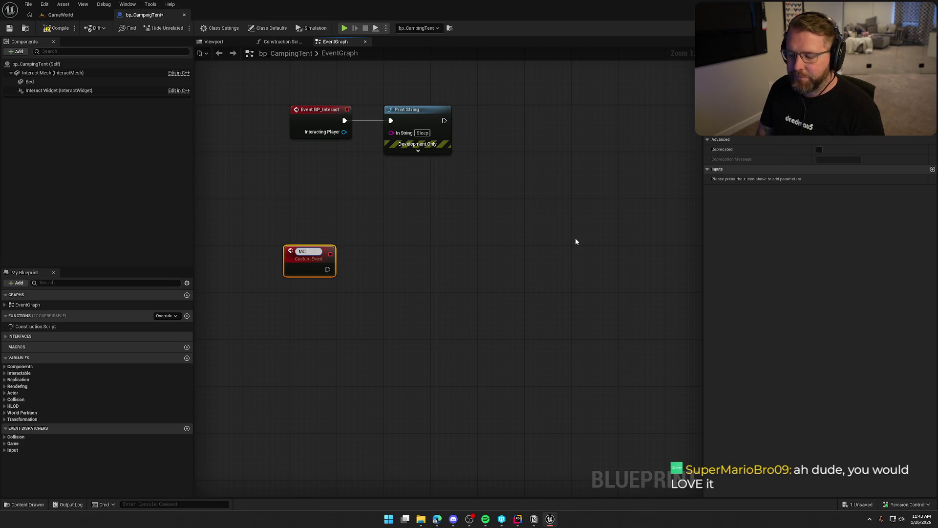
pyautogui.write('SleepEffects')
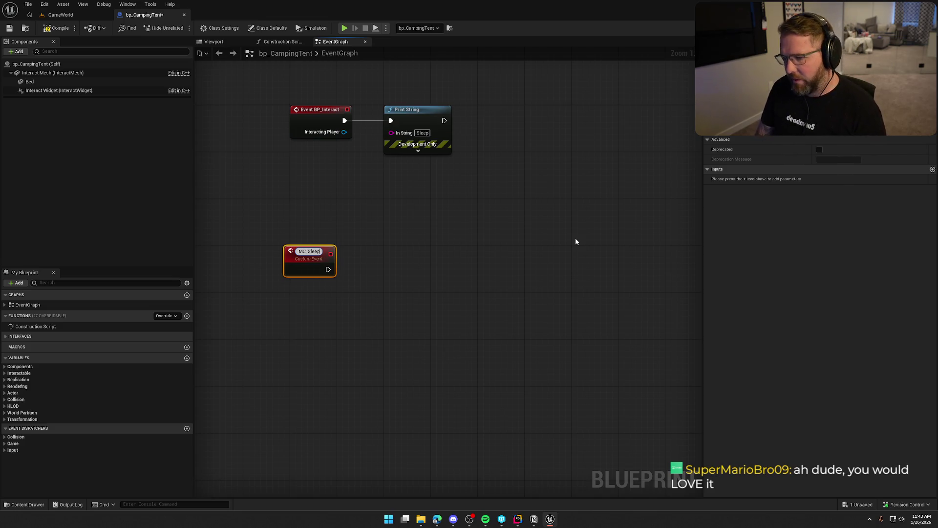
pyautogui.press('Return')
pyautogui.moveTo(313, 259); pyautogui.dragTo(319, 259)
pyautogui.click(842, 128)
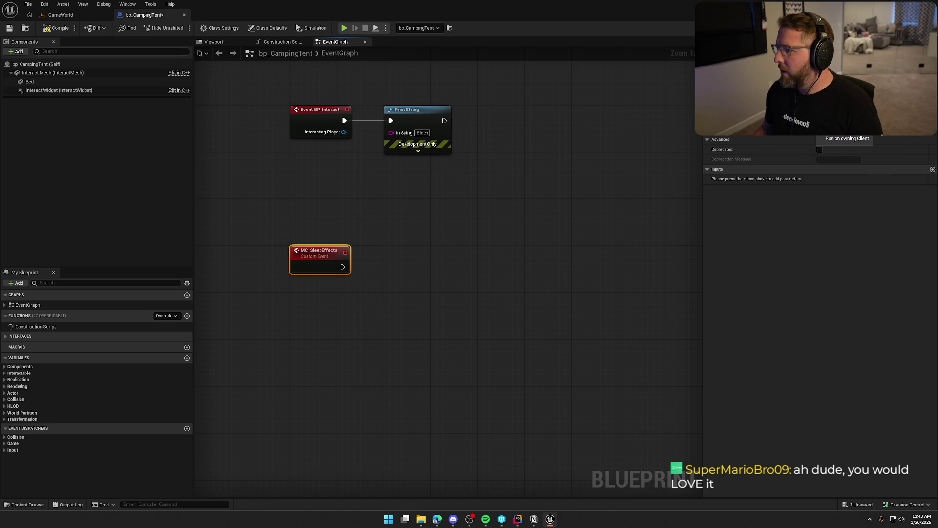
pyautogui.click(840, 119)
# - Position the MC_SleepEffects node below Event BP_Interact, then compile, check out and save bp_CampingTent
pyautogui.moveTo(322, 251)
pyautogui.mouseDown()
pyautogui.moveTo(310, 301)
pyautogui.moveTo(429, 383)
pyautogui.mouseUp()
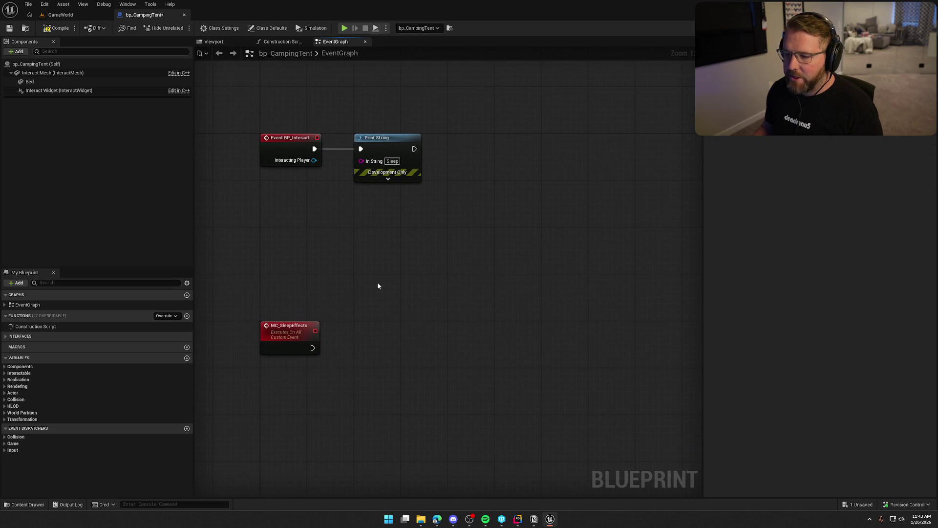
pyautogui.moveTo(239, 287); pyautogui.dragTo(398, 392)
pyautogui.click(411, 275)
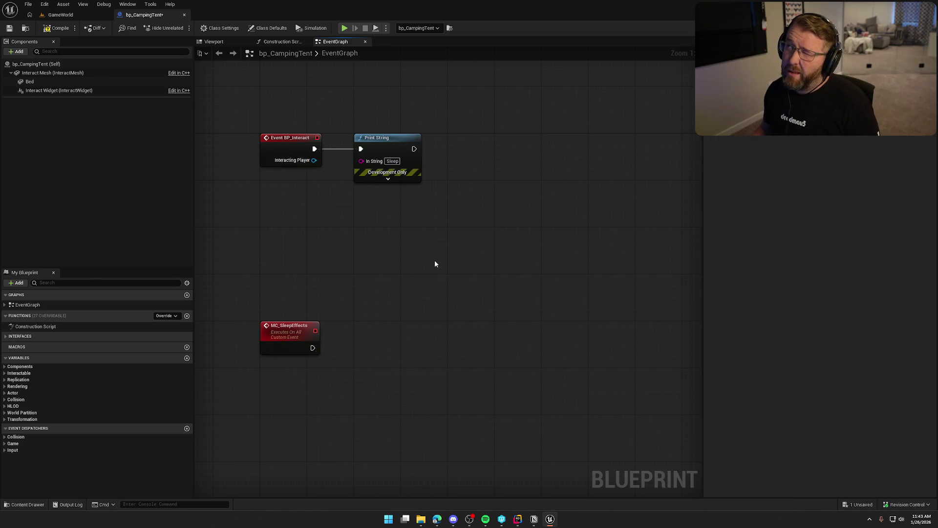
pyautogui.click(274, 325)
pyautogui.click(359, 255)
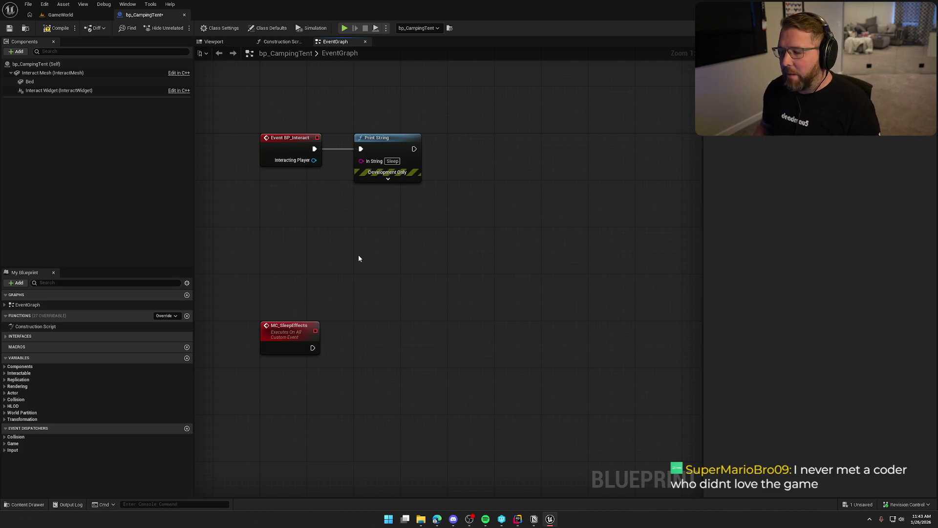
pyautogui.moveTo(348, 259); pyautogui.dragTo(365, 239)
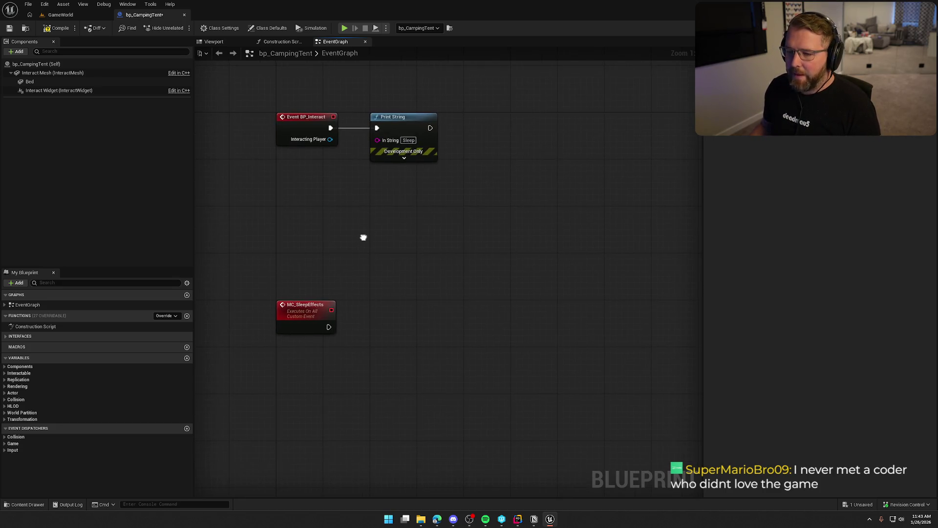
pyautogui.click(56, 28)
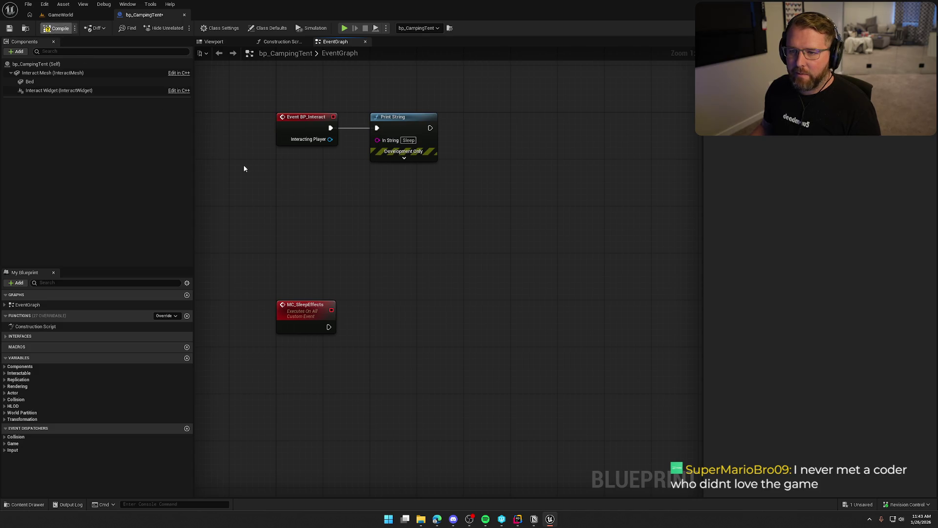
pyautogui.click(480, 342)
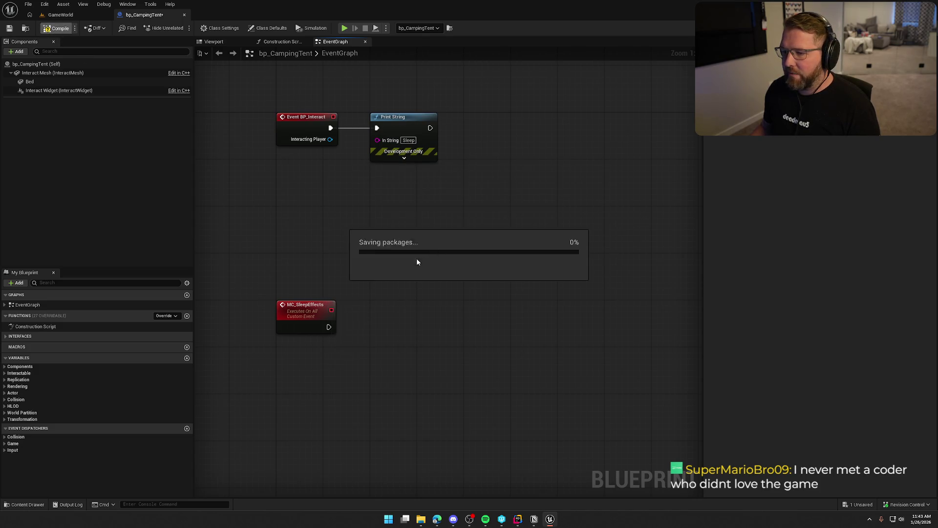
pyautogui.moveTo(380, 219); pyautogui.dragTo(391, 220)
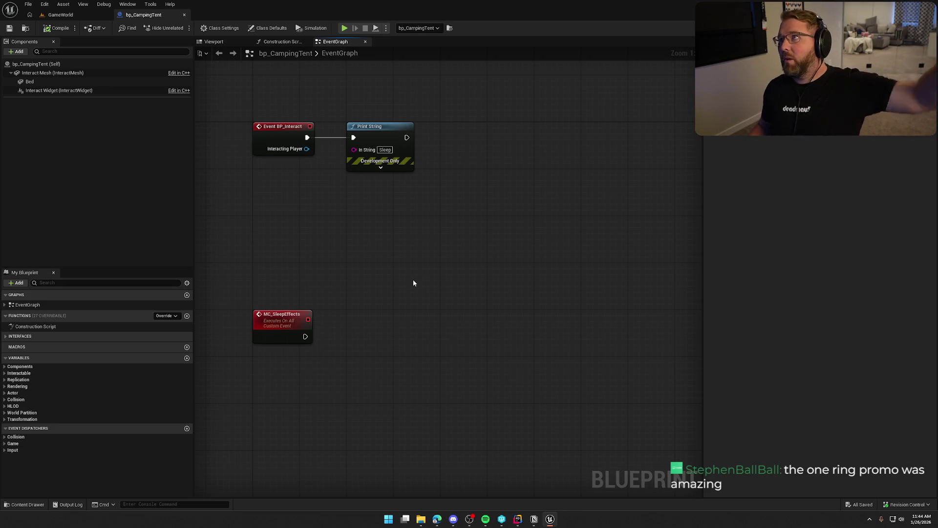
pyautogui.moveTo(441, 280); pyautogui.dragTo(463, 273)
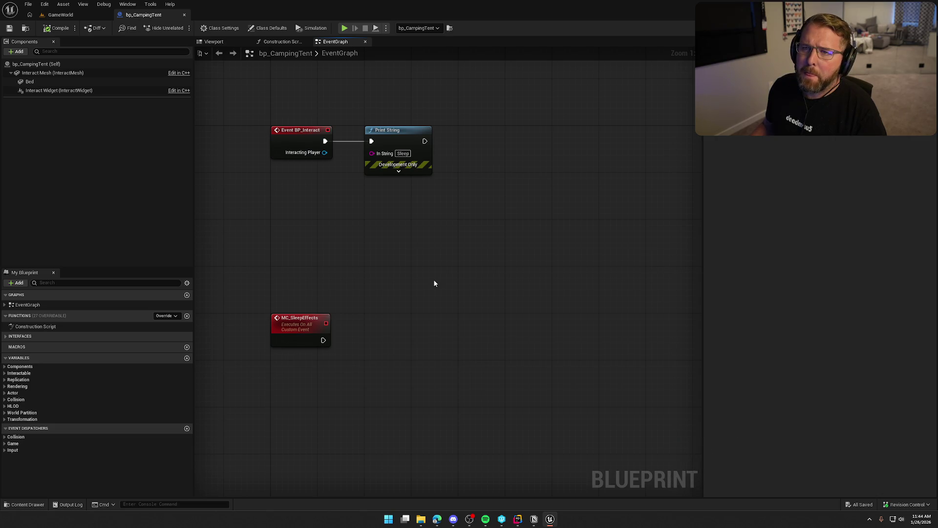
pyautogui.moveTo(404, 251); pyautogui.dragTo(401, 266)
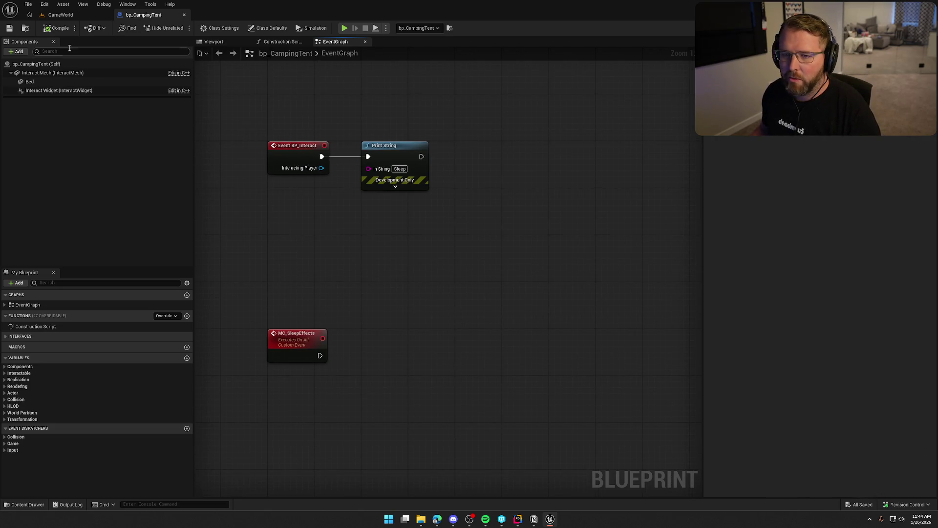
pyautogui.moveTo(315, 264); pyautogui.dragTo(335, 253)
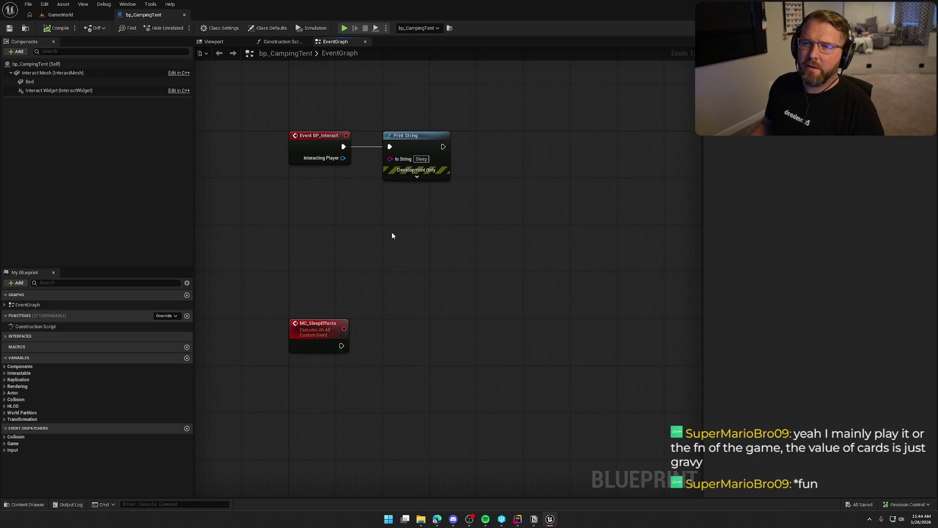
pyautogui.moveTo(471, 240); pyautogui.dragTo(475, 232)
# - Swap the Print String for a Branch whose Condition comes from Is Locally Controlled's Return Value
pyautogui.click(411, 170)
pyautogui.press('Delete')
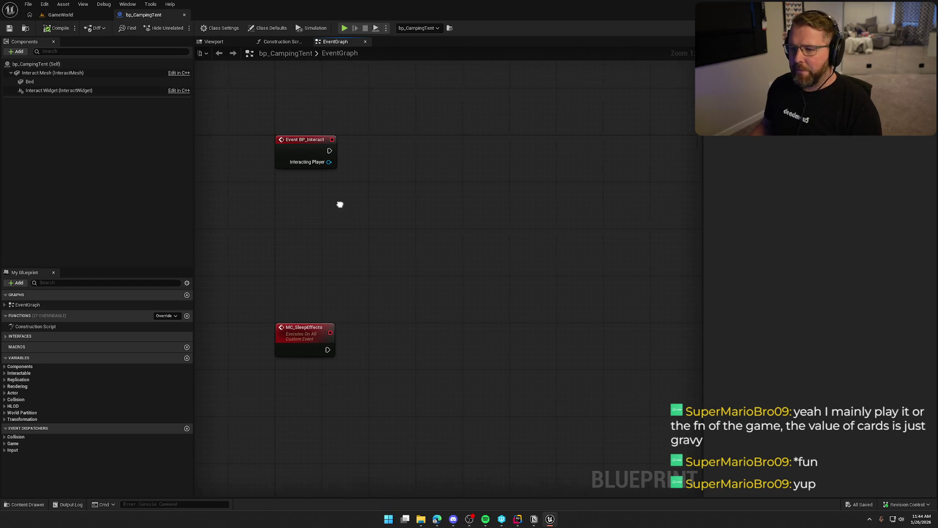
pyautogui.hotkey('ctrl', 'z')
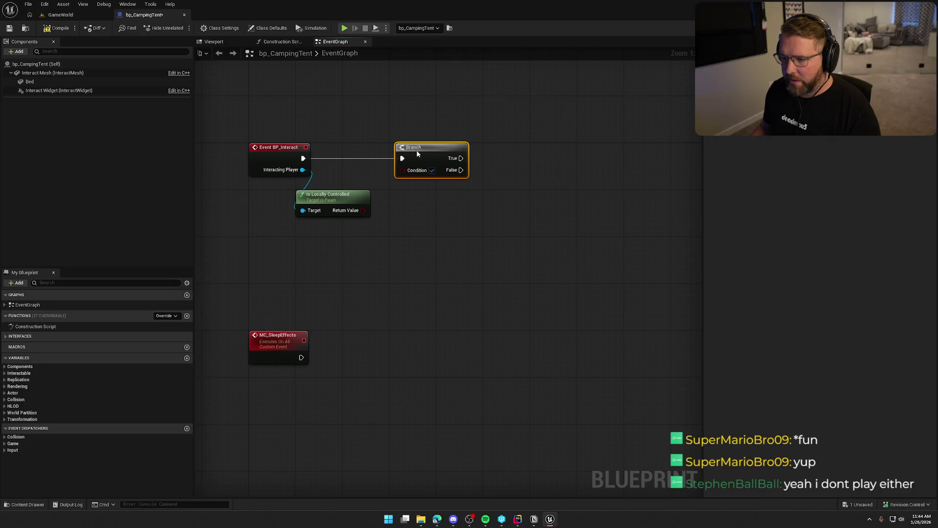
pyautogui.moveTo(363, 210); pyautogui.dragTo(397, 169)
pyautogui.moveTo(339, 199)
pyautogui.mouseDown()
pyautogui.moveTo(363, 169)
pyautogui.moveTo(472, 158)
pyautogui.mouseUp()
pyautogui.moveTo(401, 227)
pyautogui.mouseDown()
pyautogui.moveTo(335, 236)
pyautogui.moveTo(371, 231)
pyautogui.mouseUp()
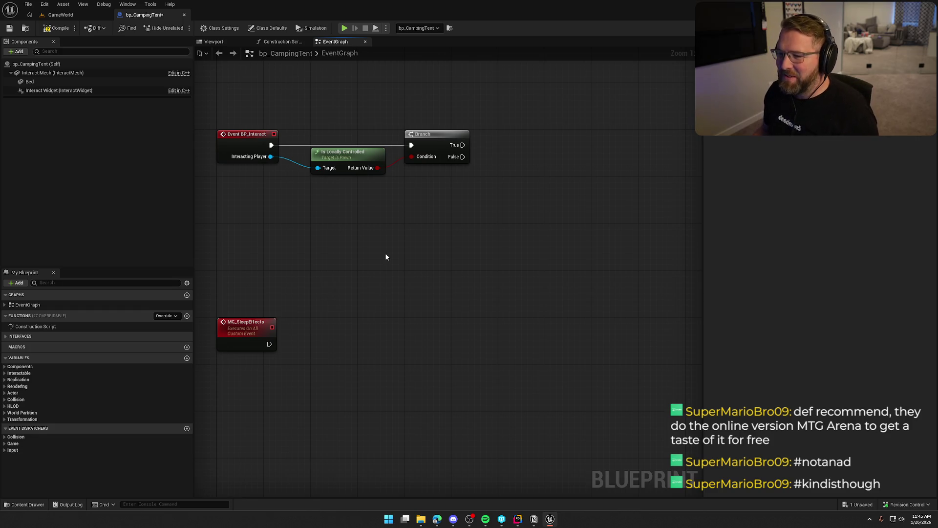
pyautogui.moveTo(386, 257); pyautogui.dragTo(394, 265)
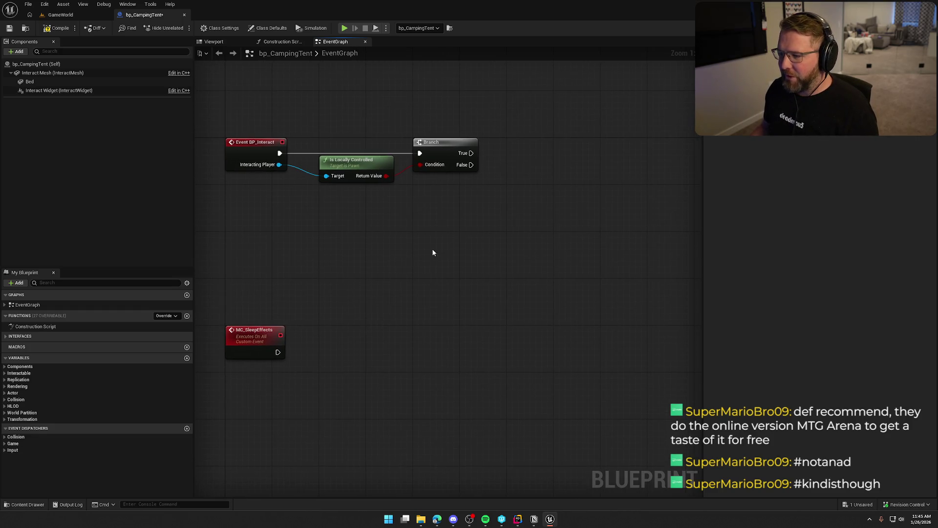
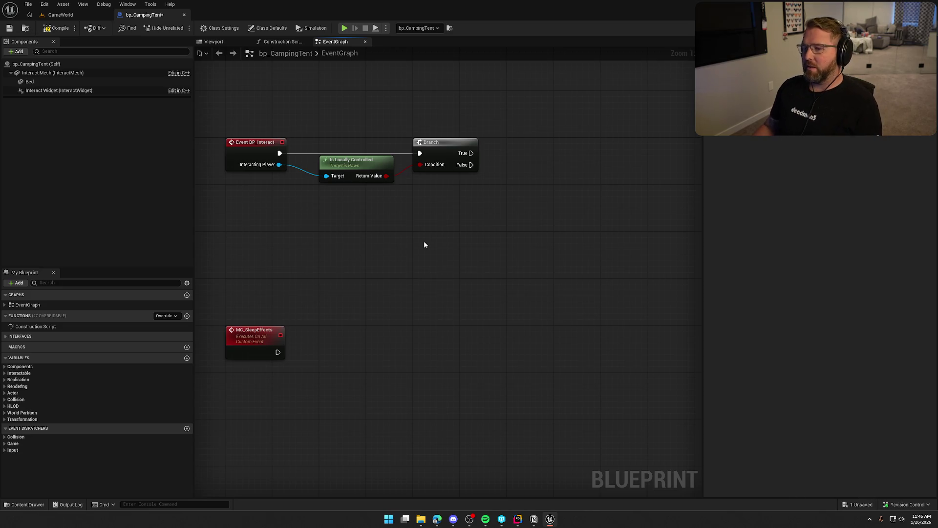
# - Nudge the tent blueprint's Event Graph view, then go back to the GameWorld level
pyautogui.moveTo(425, 244); pyautogui.dragTo(435, 262)
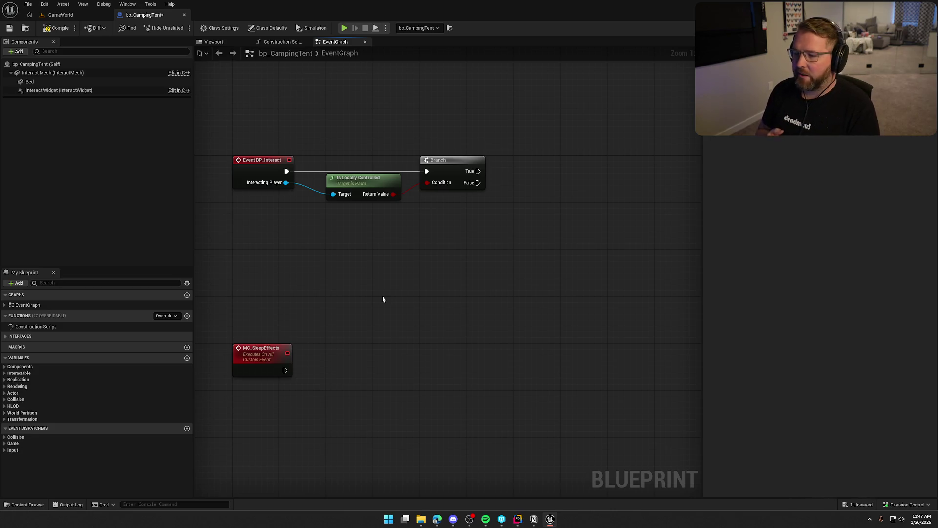
pyautogui.moveTo(394, 294); pyautogui.dragTo(400, 280)
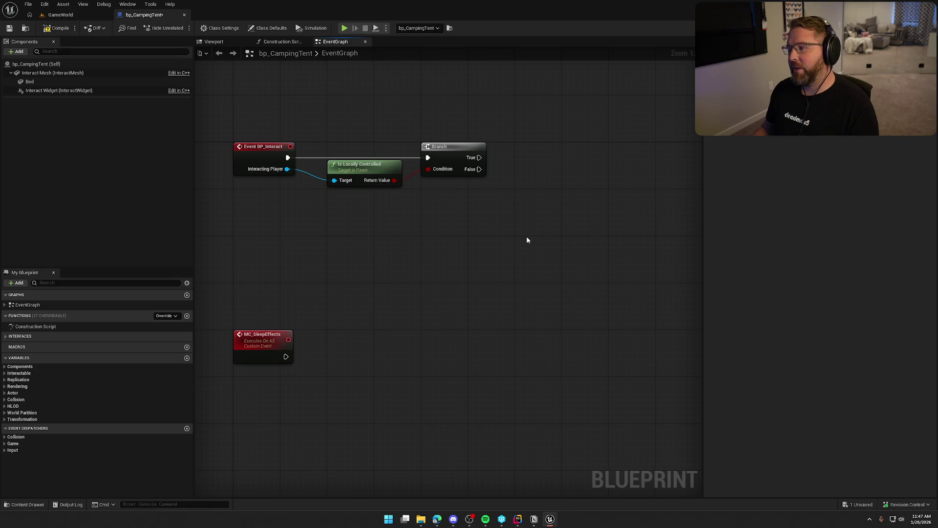
pyautogui.moveTo(519, 242)
pyautogui.mouseDown()
pyautogui.moveTo(526, 249)
pyautogui.moveTo(511, 276)
pyautogui.mouseUp()
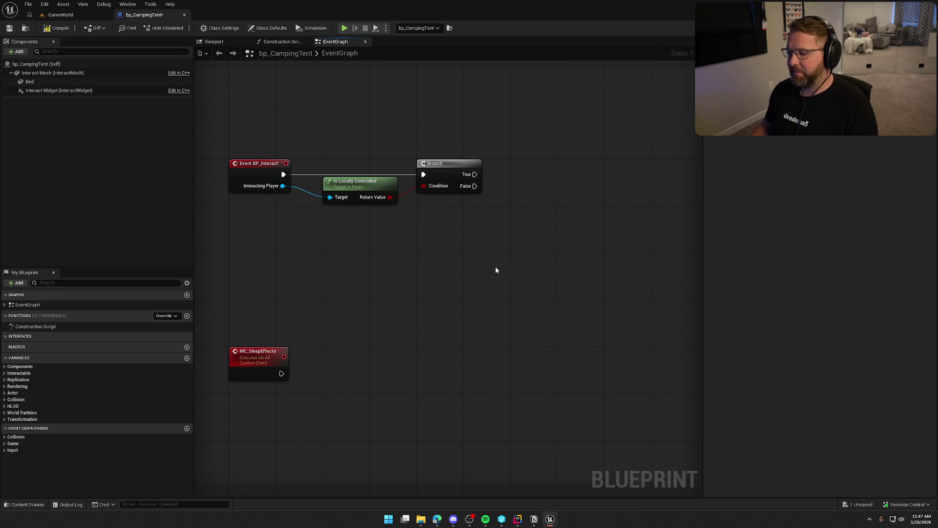
pyautogui.moveTo(498, 270)
pyautogui.mouseDown()
pyautogui.moveTo(490, 271)
pyautogui.moveTo(506, 278)
pyautogui.mouseUp()
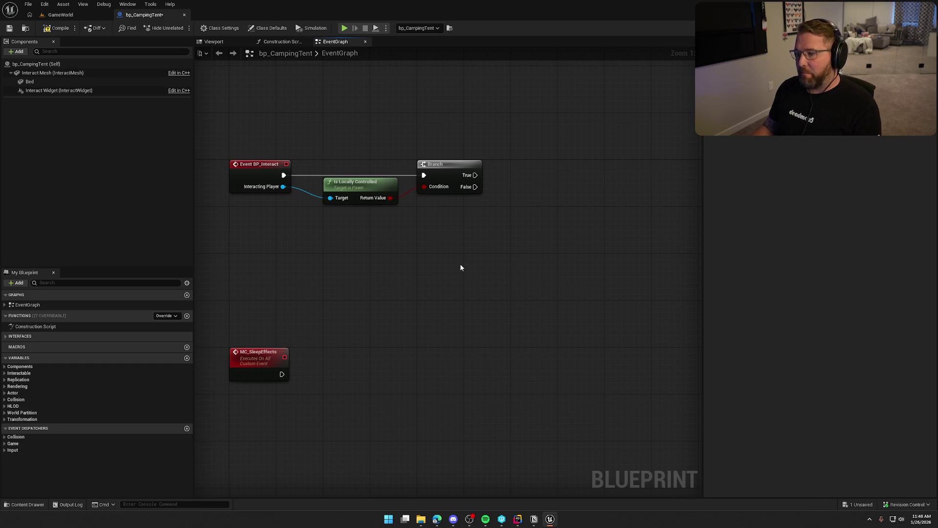
pyautogui.moveTo(469, 272); pyautogui.dragTo(467, 261)
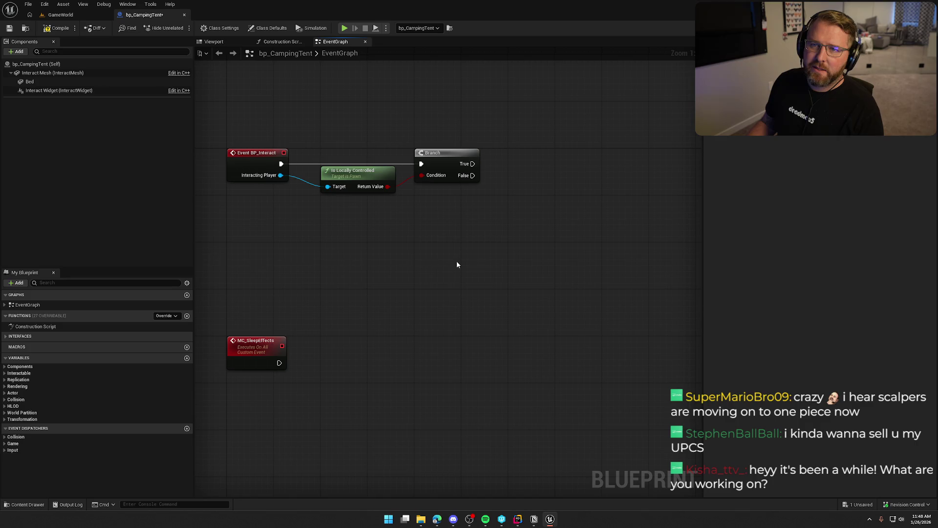
pyautogui.moveTo(456, 264); pyautogui.dragTo(464, 267)
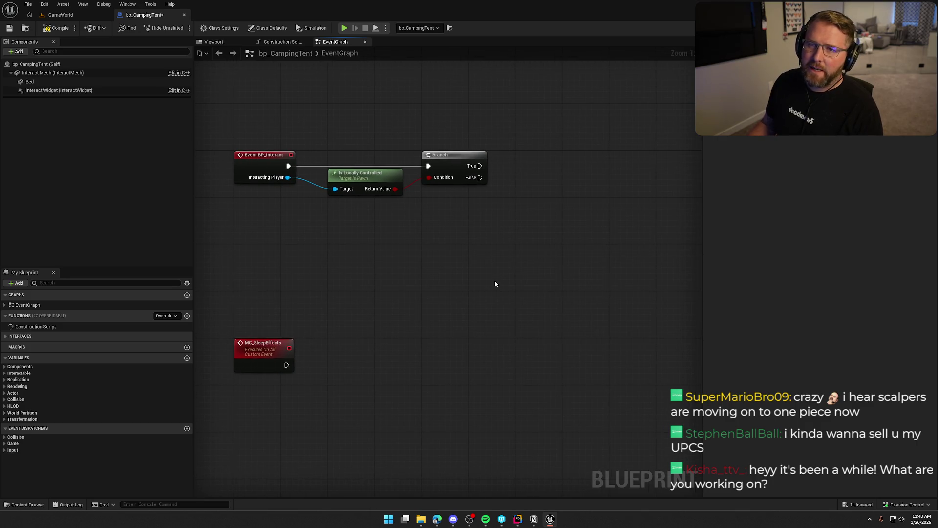
pyautogui.click(60, 15)
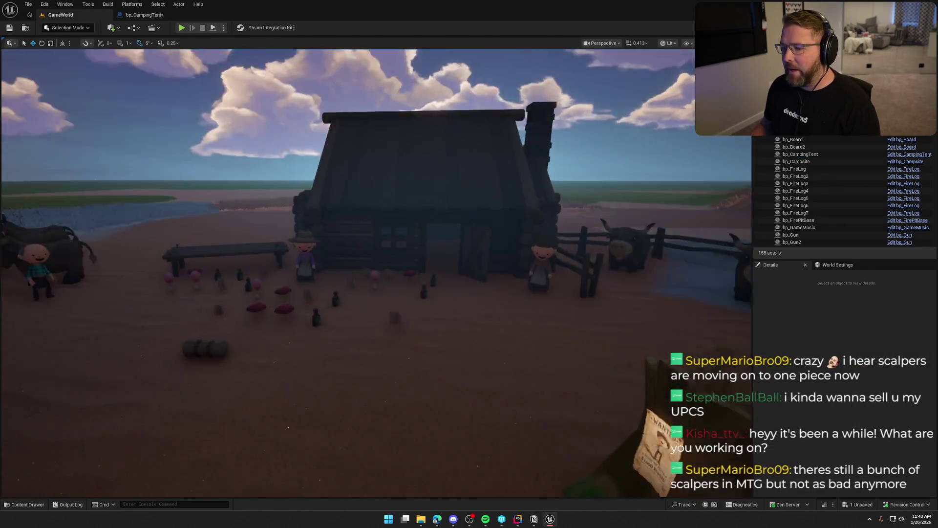
# - Pull the level view back to a wide shot of the camp and start Play-In-Editor
pyautogui.moveTo(437, 257); pyautogui.dragTo(437, 257)
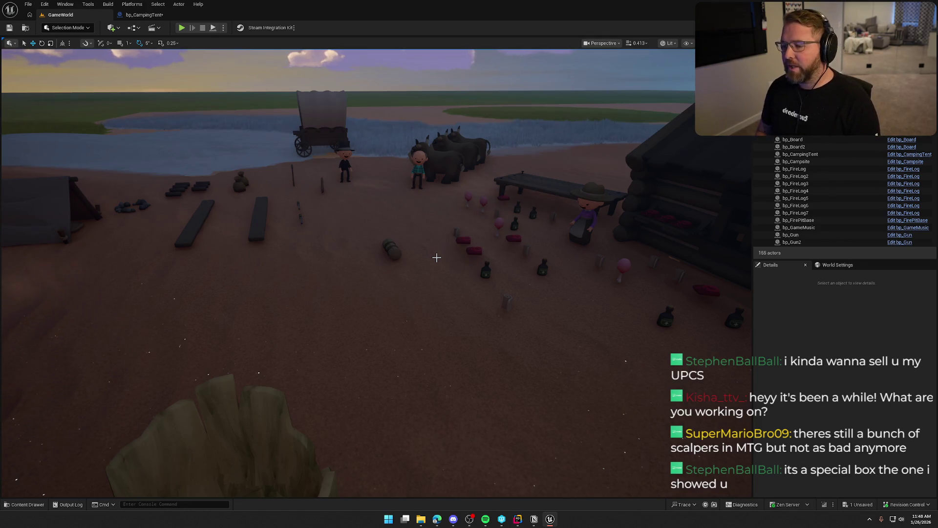
pyautogui.moveTo(437, 258)
pyautogui.mouseDown()
pyautogui.moveTo(430, 273)
pyautogui.moveTo(465, 293)
pyautogui.mouseUp()
pyautogui.click(181, 28)
# - Walk to the axe, pick it up, and drop it in the open camp area
pyautogui.press('w')
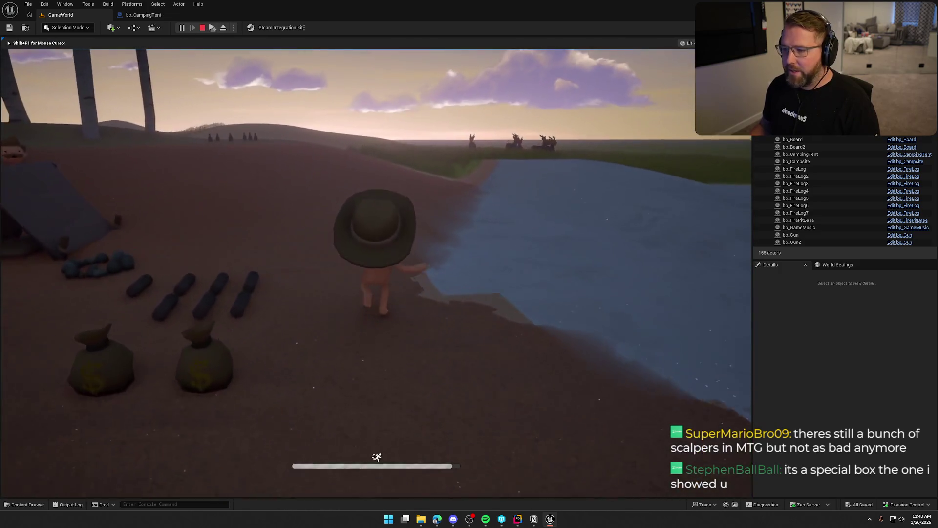
pyautogui.press('w')
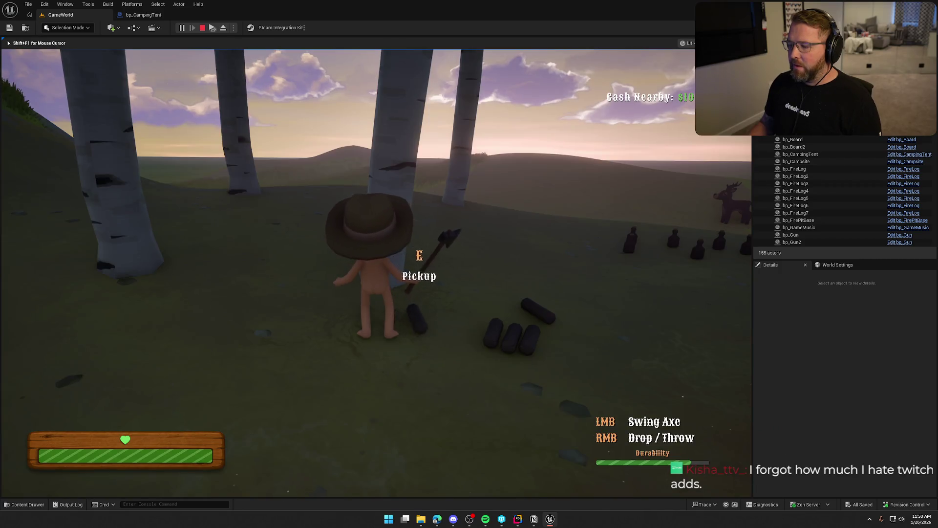
pyautogui.click(376, 272)
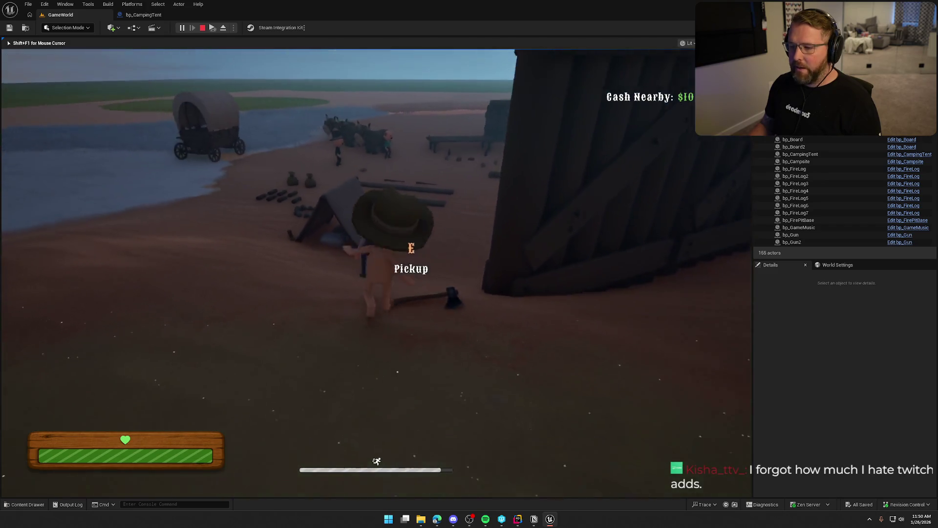
pyautogui.press('e')
pyautogui.hotkey('shift', 'w')
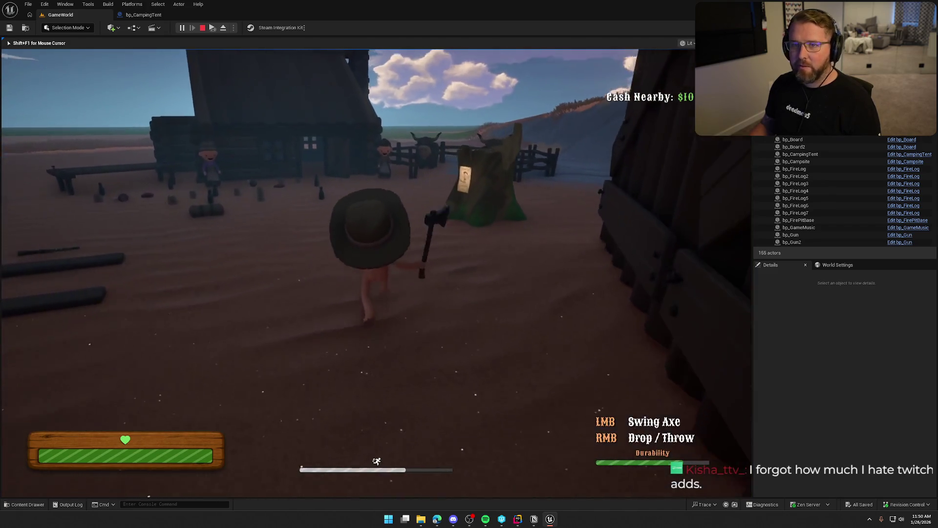
pyautogui.hotkey('shift', 'w')
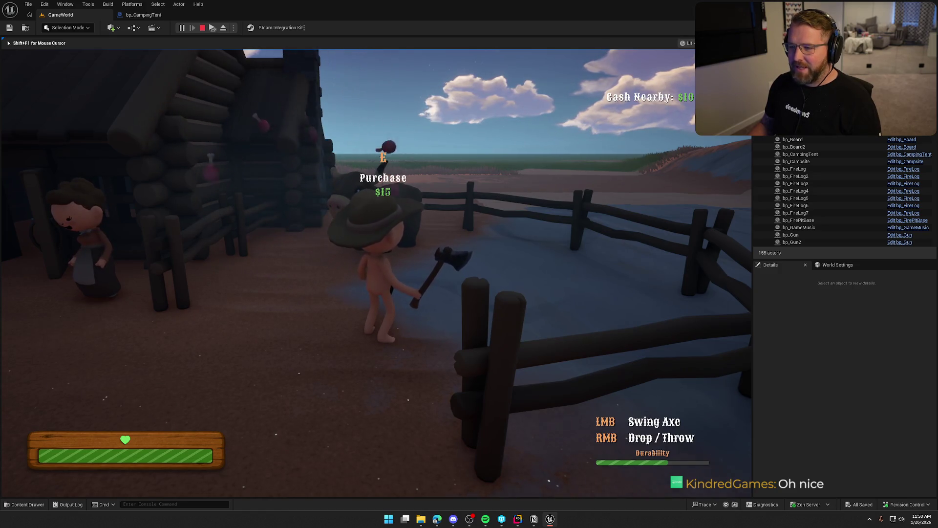
pyautogui.press('w')
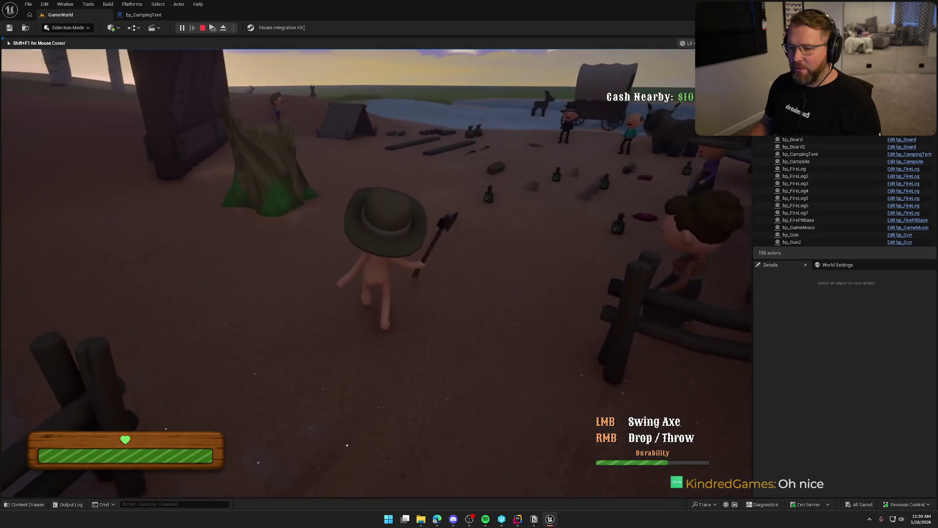
pyautogui.rightClick(376, 264)
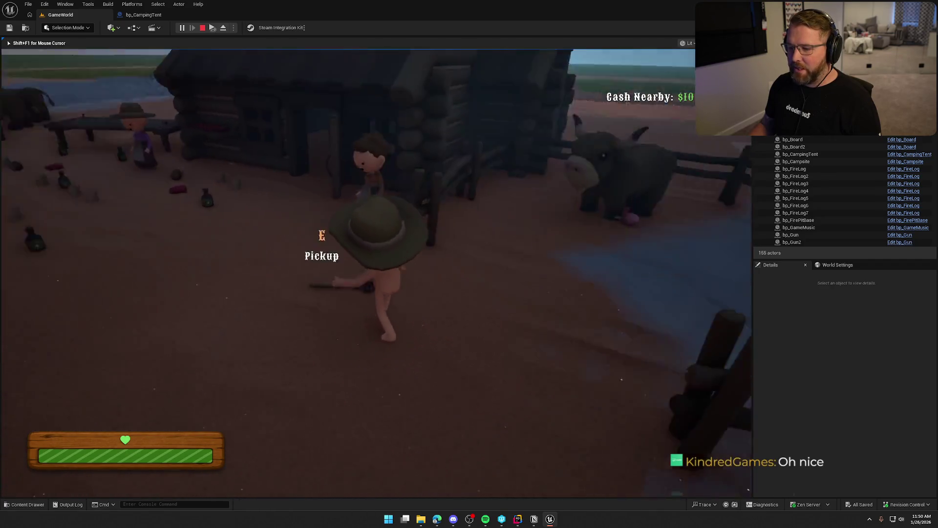
# - Run into the fenced animal pen, pick up the meat, and drop it
pyautogui.press('w')
pyautogui.press('shift')
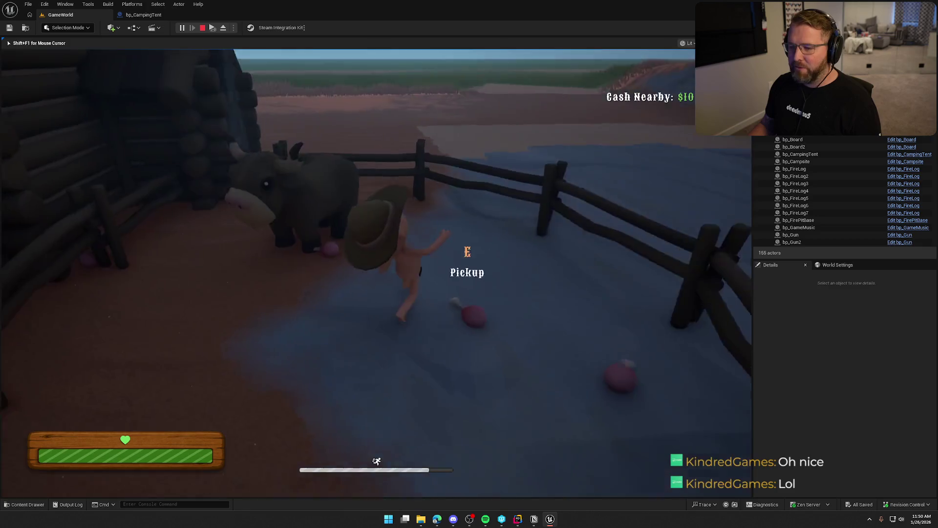
pyautogui.press('e')
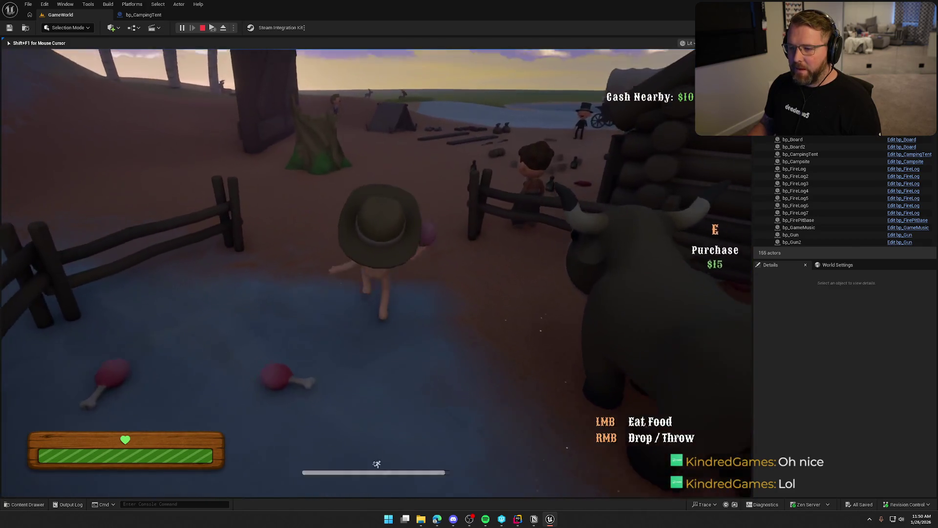
pyautogui.rightClick(377, 263)
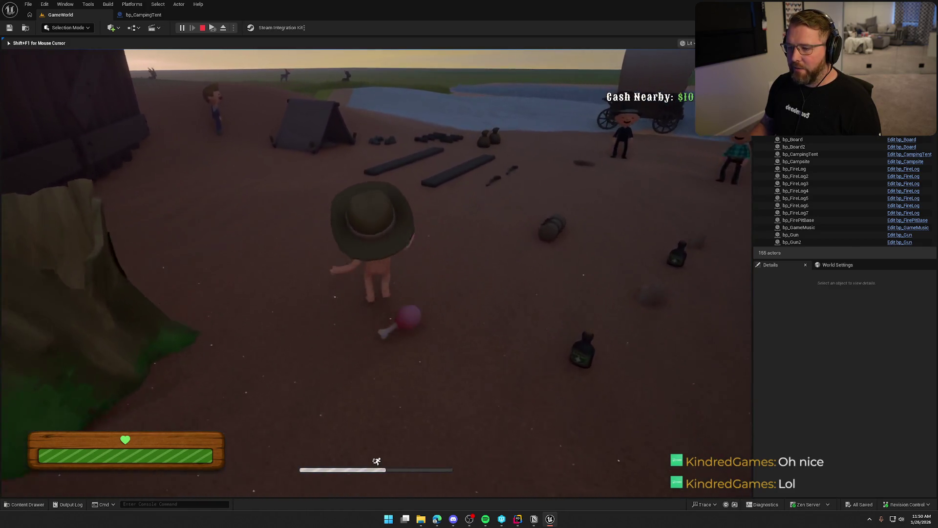
# - Grab a log from the pile and add it to the fire pit by the tent
pyautogui.press('w')
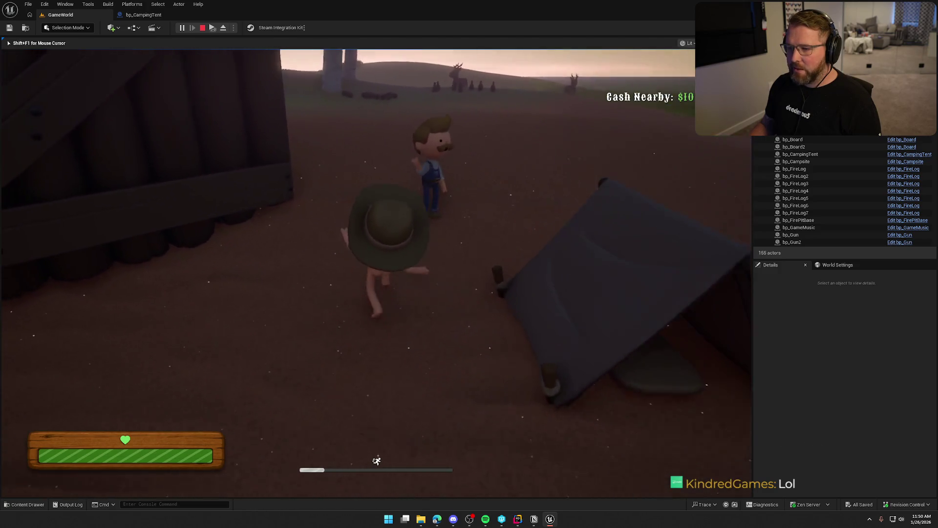
pyautogui.press('w')
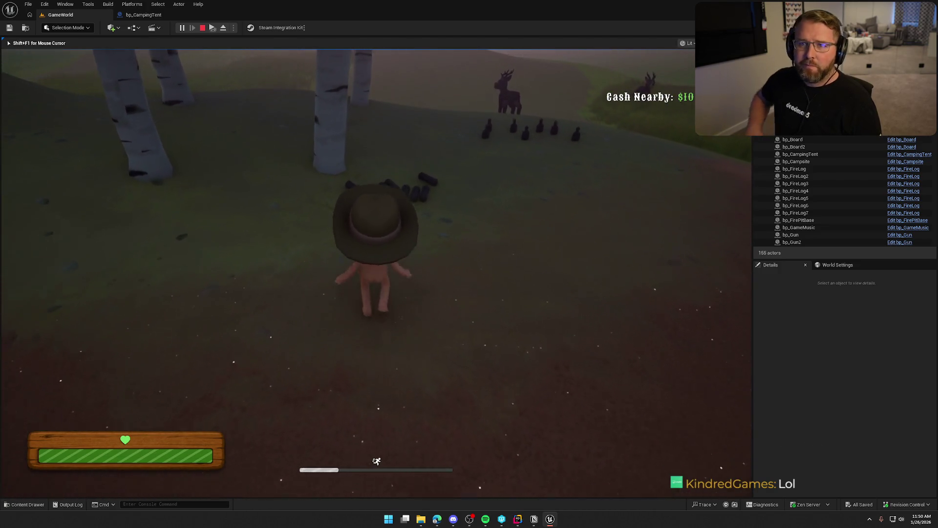
pyautogui.press('w')
pyautogui.press('e')
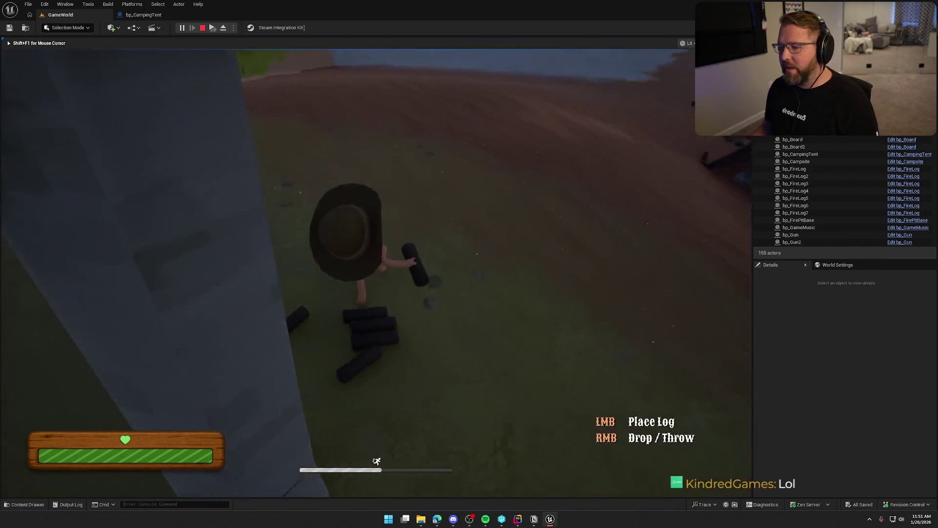
pyautogui.press('w')
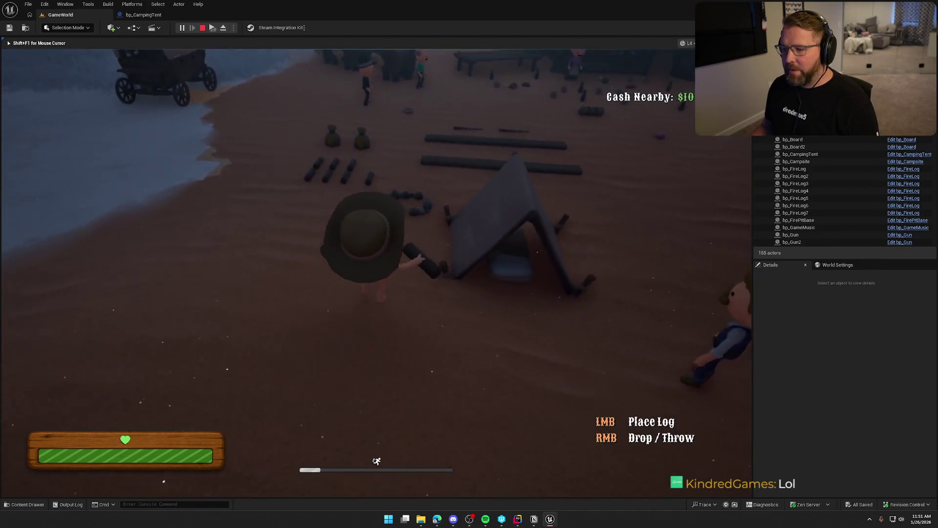
pyautogui.press('w')
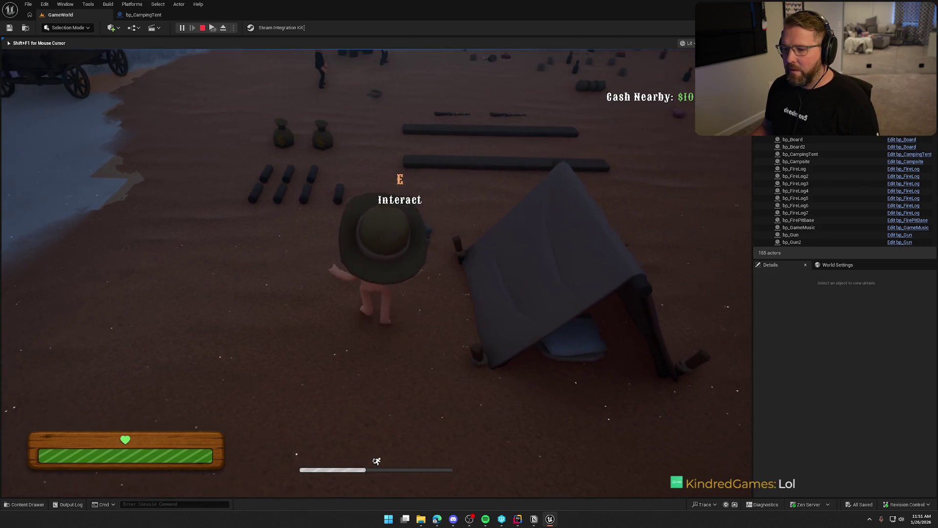
pyautogui.press('w')
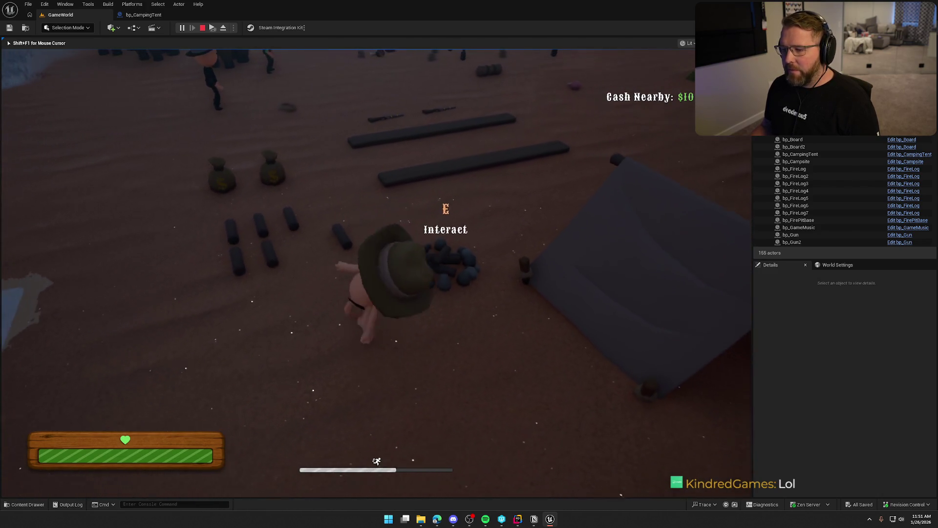
pyautogui.press('e')
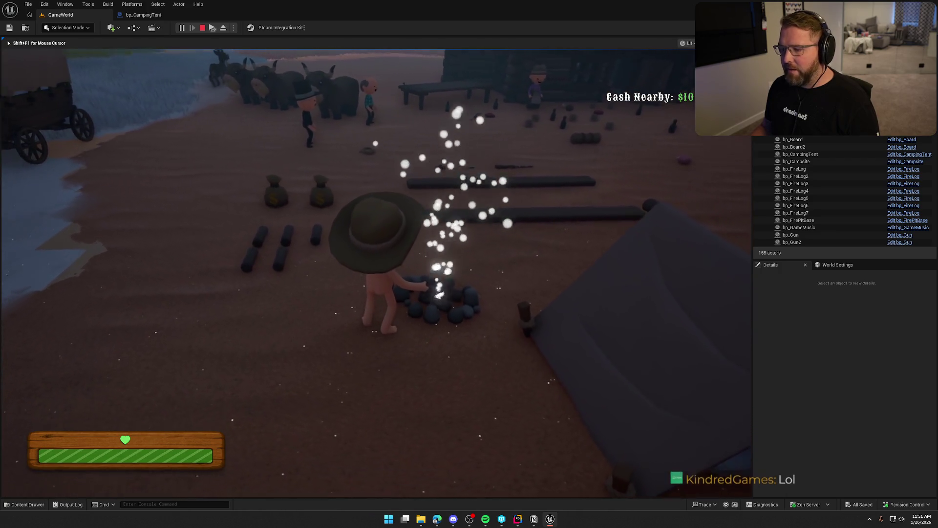
# - Pick up the food item near the fire pit and return to the fire
pyautogui.hotkey('shift', 'w')
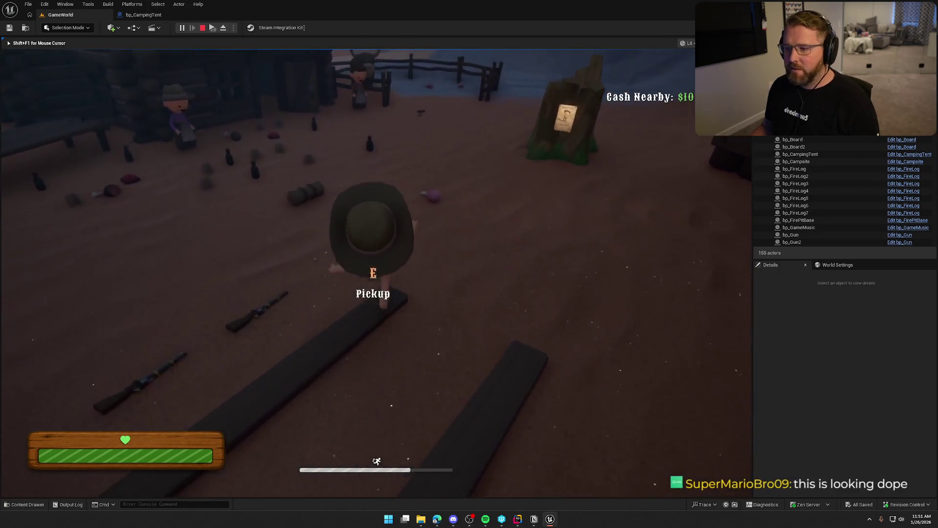
pyautogui.press('e')
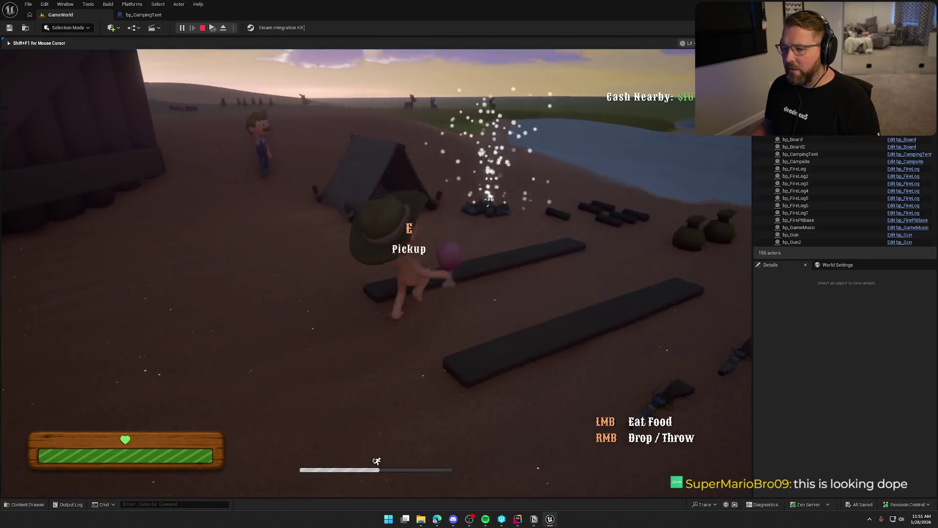
pyautogui.press('w')
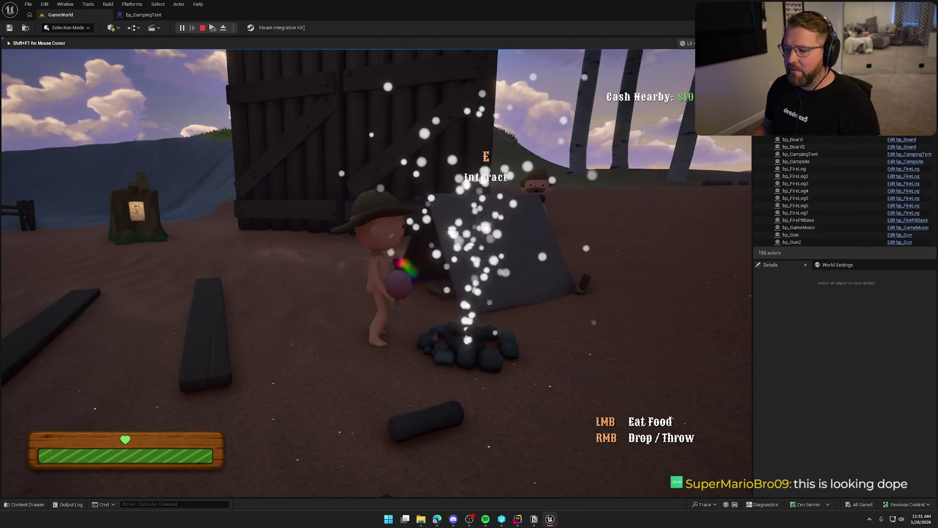
pyautogui.moveTo(469, 264)
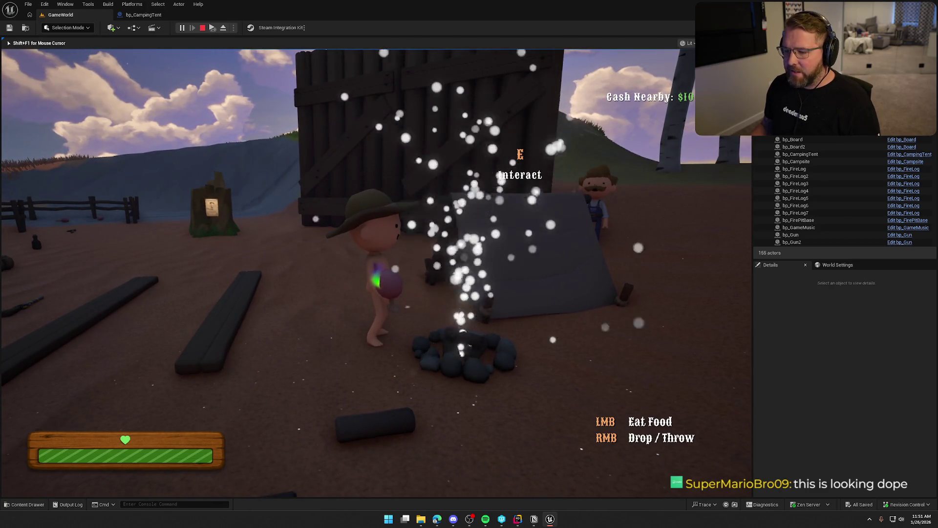
# - Sprint across camp and pick up the gun lying ahead
pyautogui.hotkey('shift', 'w')
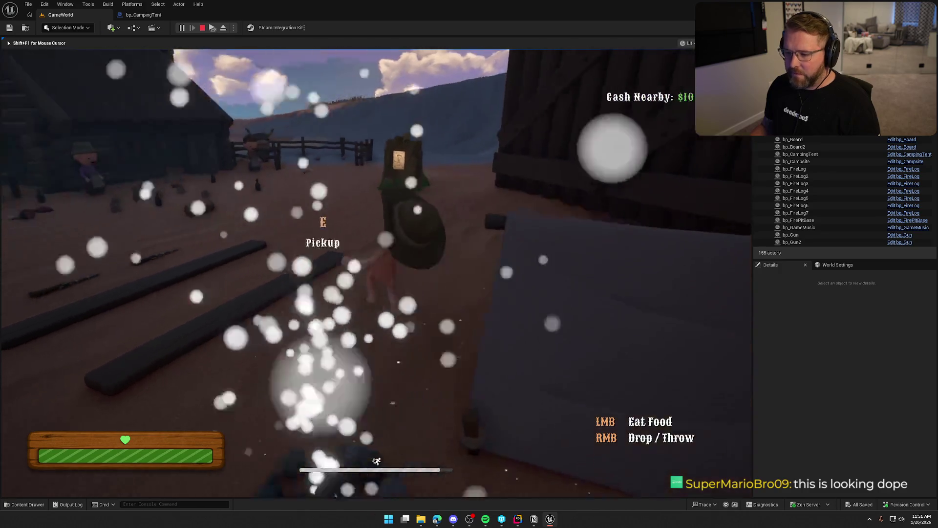
pyautogui.press('w')
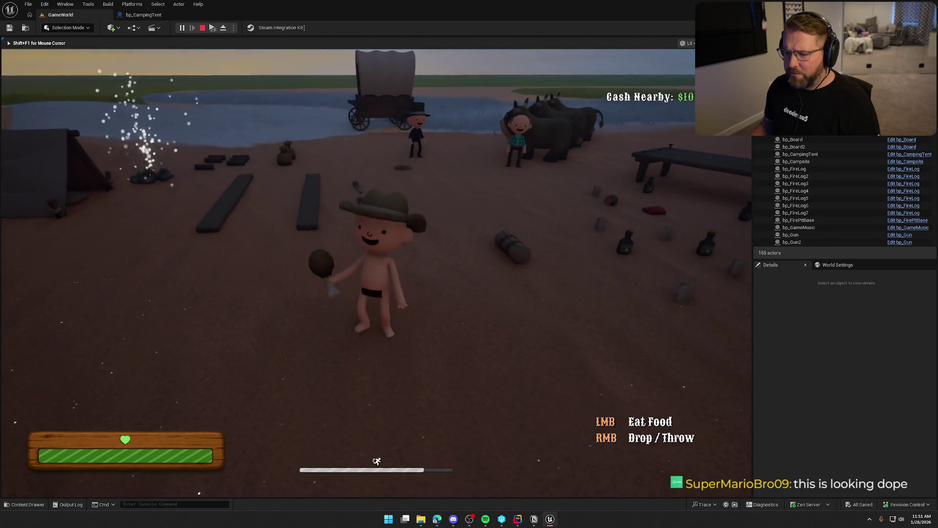
pyautogui.press('e')
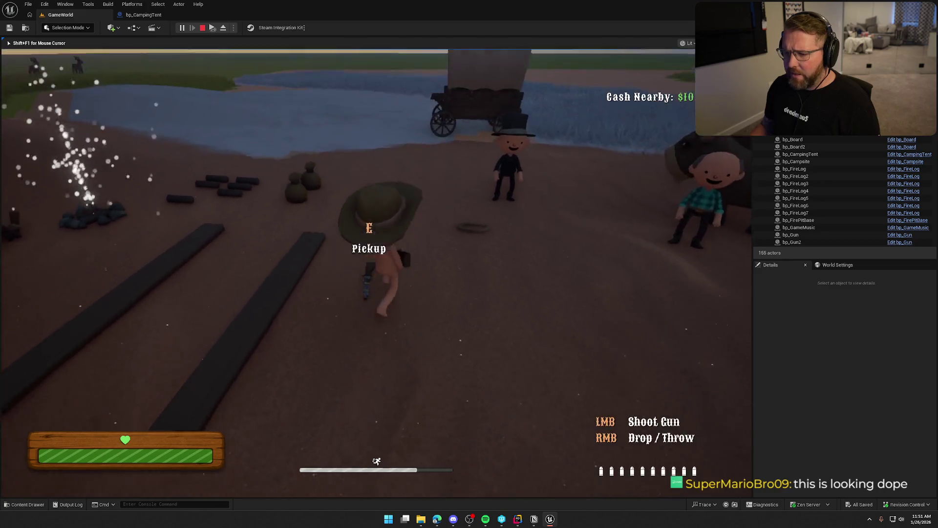
pyautogui.hotkey('shift', 'w')
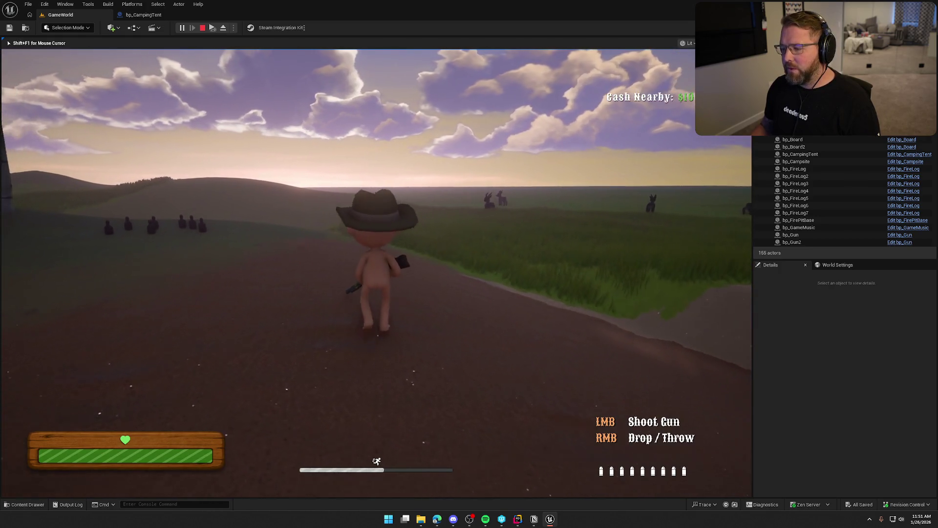
# - Fire all ten rounds from the gun while heading toward the grassland
pyautogui.click(376, 273)
pyautogui.press('w')
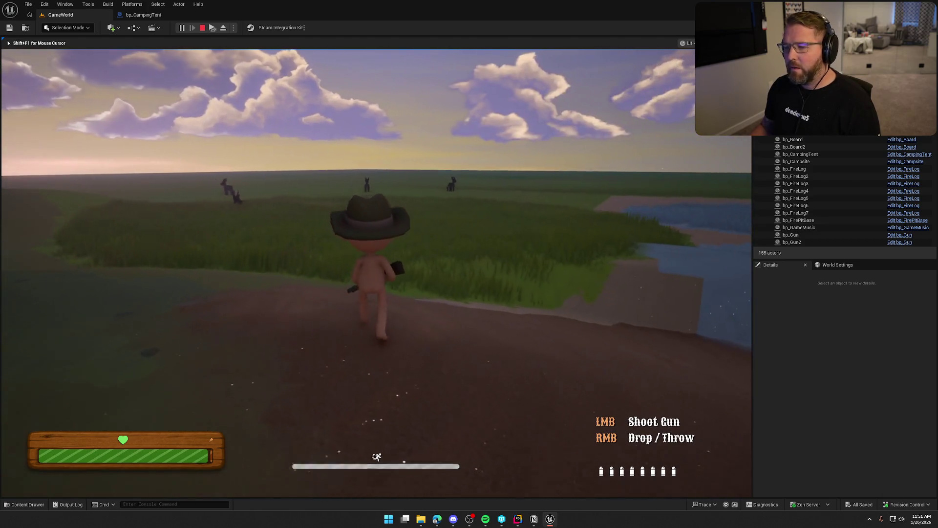
pyautogui.click(376, 273)
pyautogui.click(377, 273)
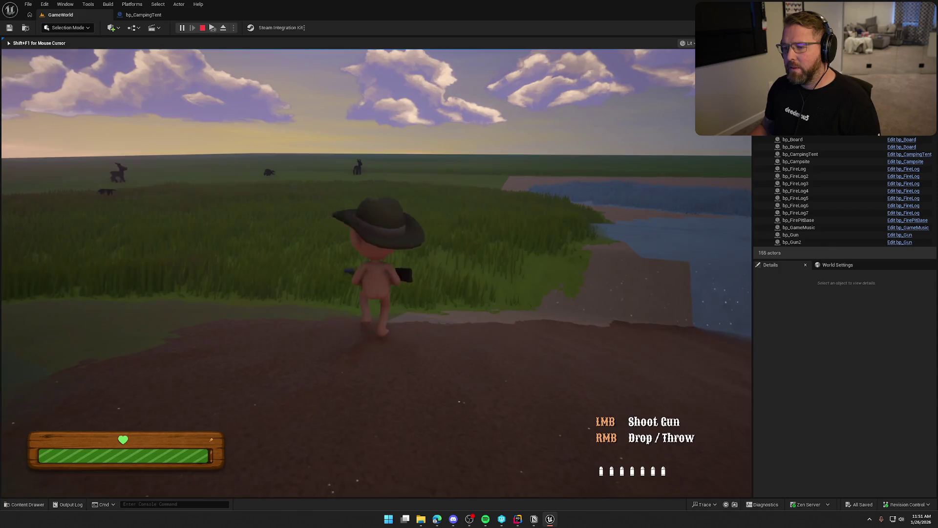
pyautogui.click(377, 272)
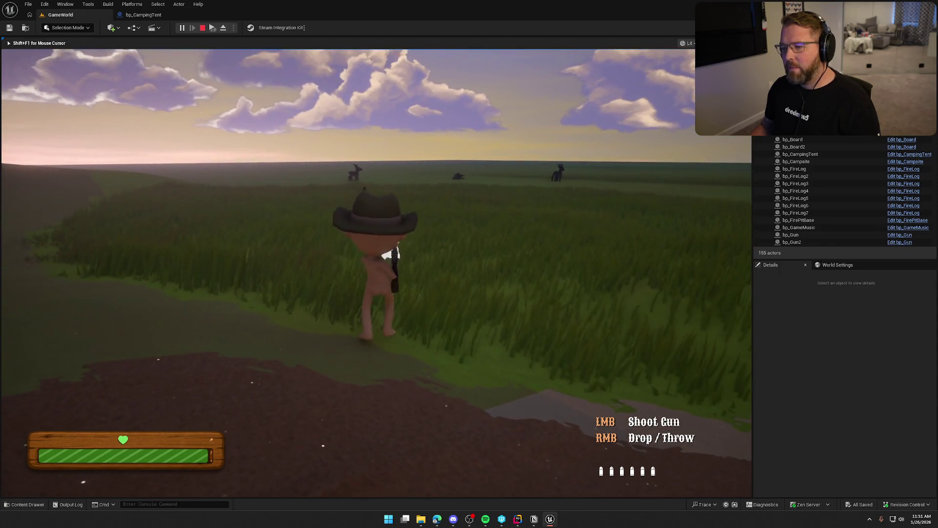
pyautogui.click(376, 272)
pyautogui.click(376, 273)
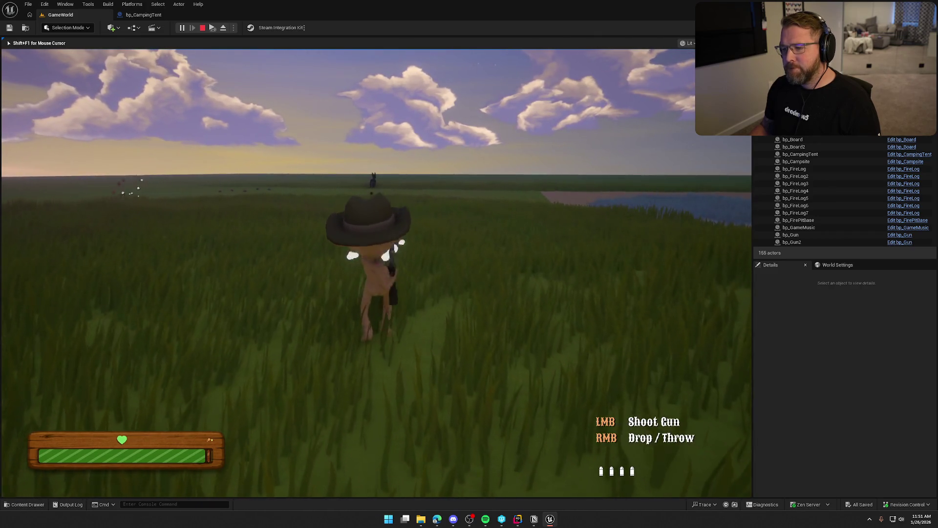
pyautogui.click(376, 272)
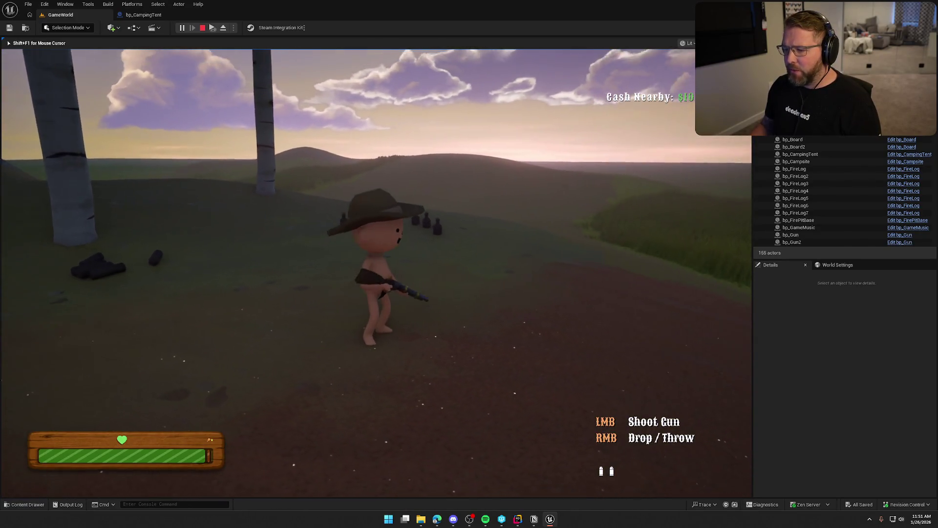
pyautogui.click(377, 273)
pyautogui.click(376, 273)
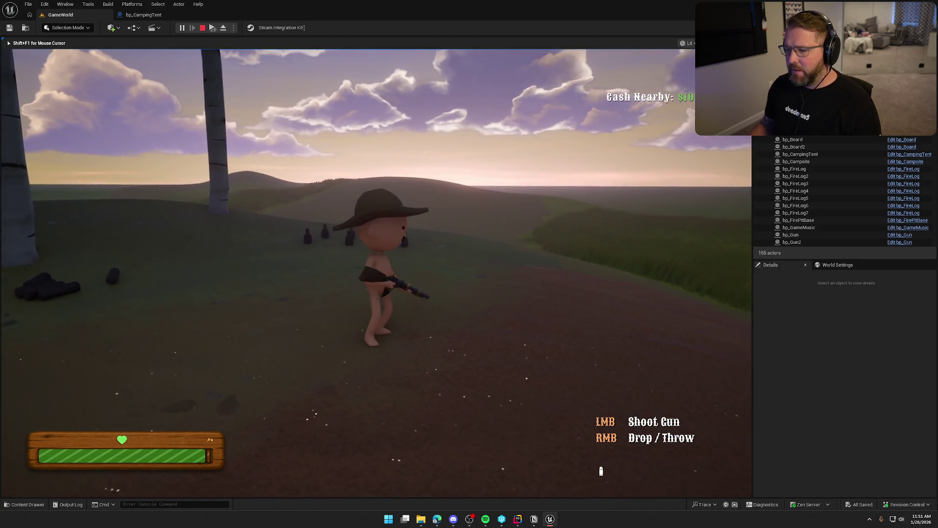
pyautogui.click(376, 273)
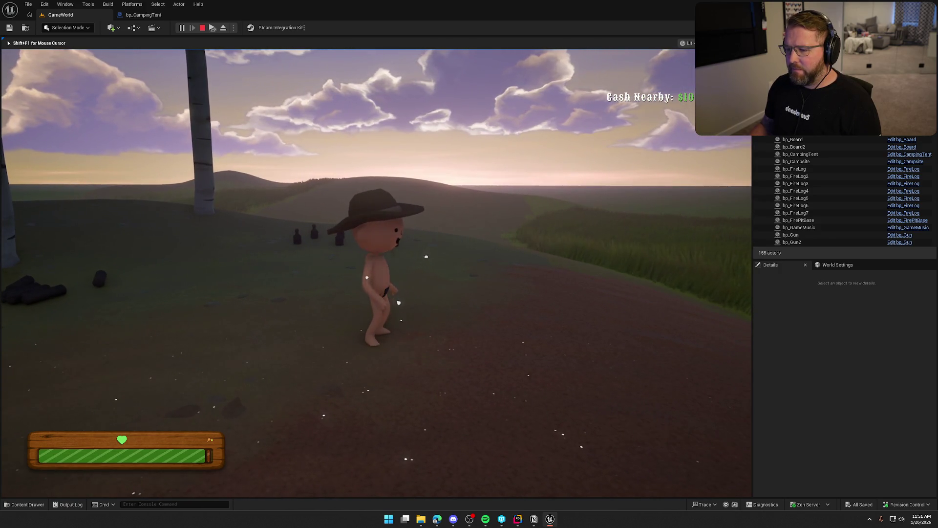
# - Walk back past the campfire to the shop and buy the $20 deployable campsite
pyautogui.press('w')
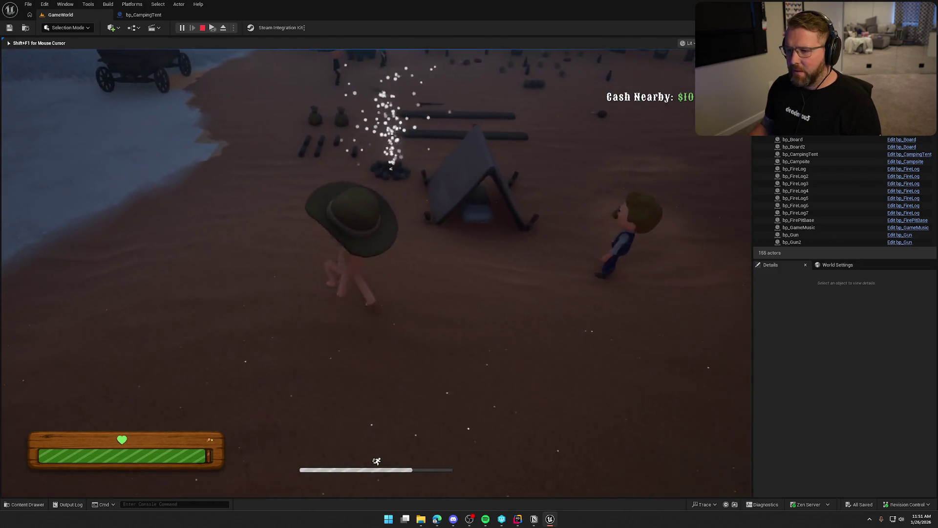
pyautogui.press('w')
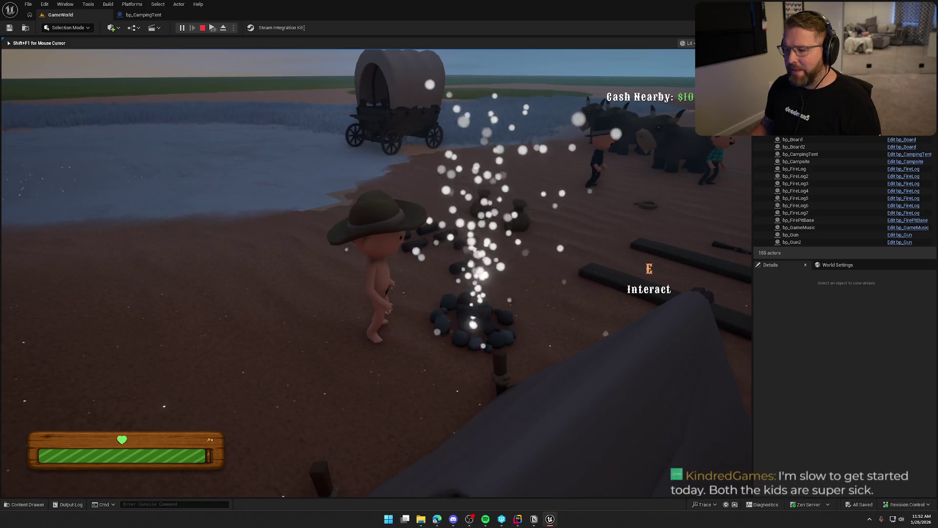
pyautogui.hotkey('shift', 'w')
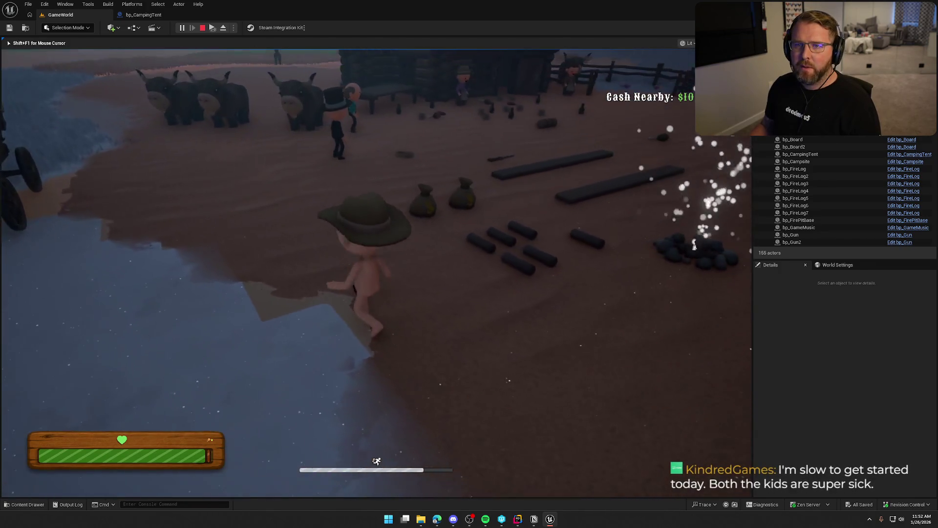
pyautogui.press('w')
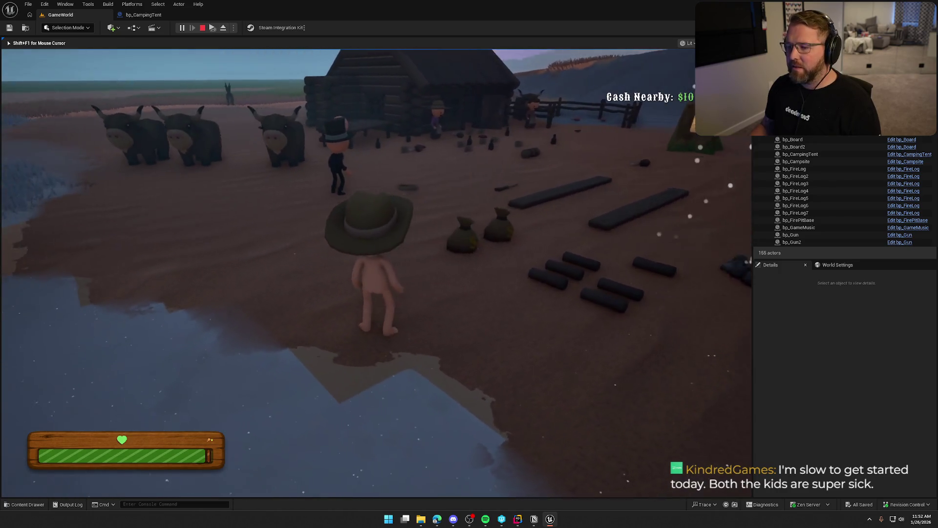
pyautogui.hotkey('shift', 'w')
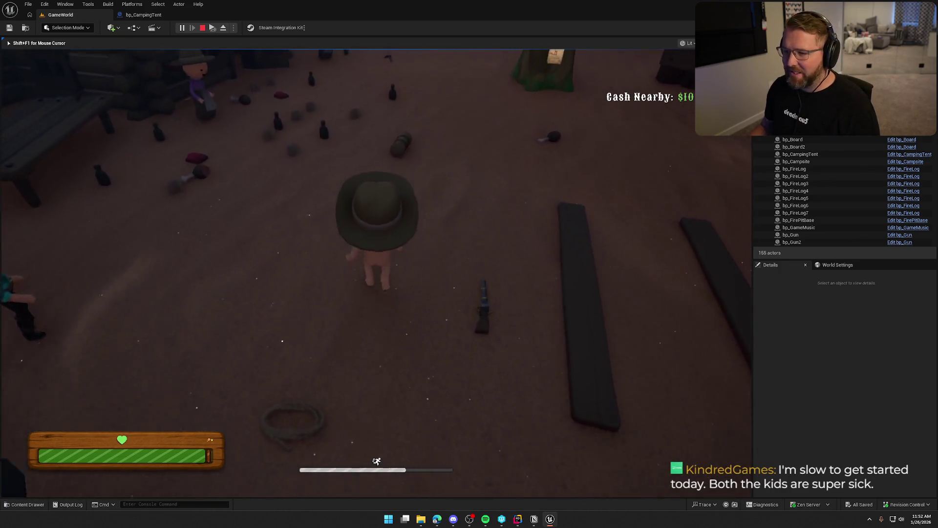
pyautogui.press('w')
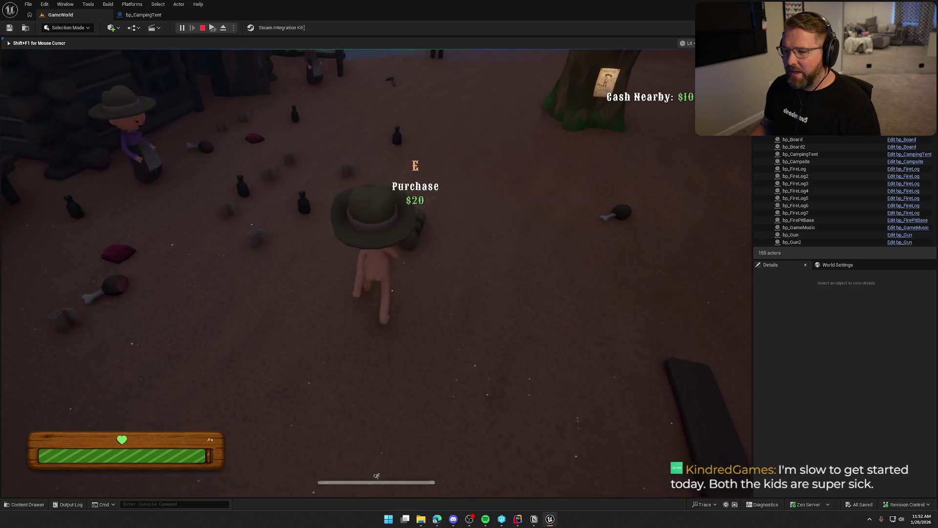
pyautogui.press('e')
pyautogui.hotkey('shift', 'w')
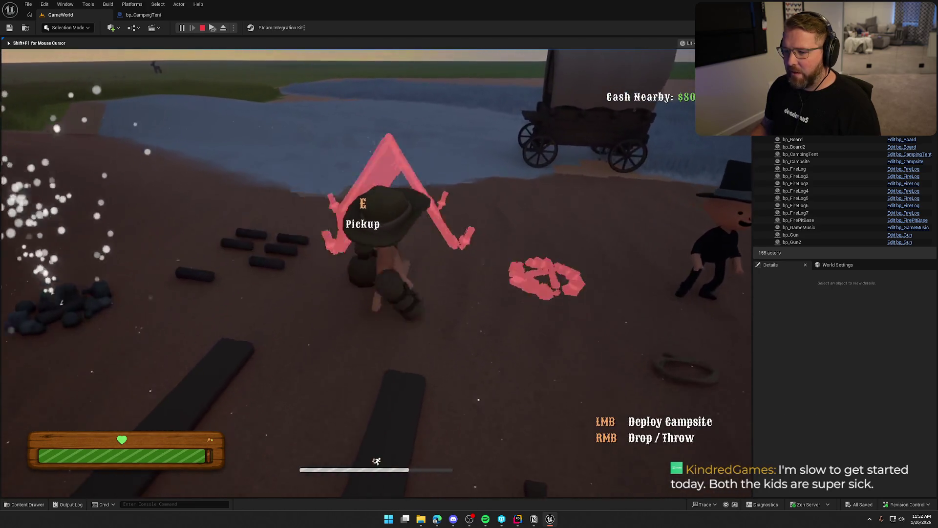
# - Carry the campsite preview to a valid spot and deploy the tent and fire ring
pyautogui.hotkey('shift', 'w')
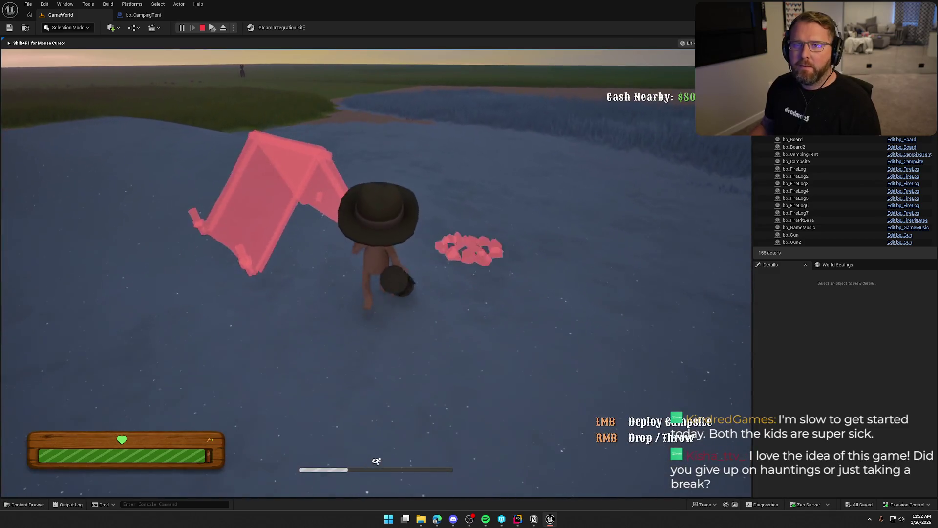
pyautogui.hotkey('shift', 'w')
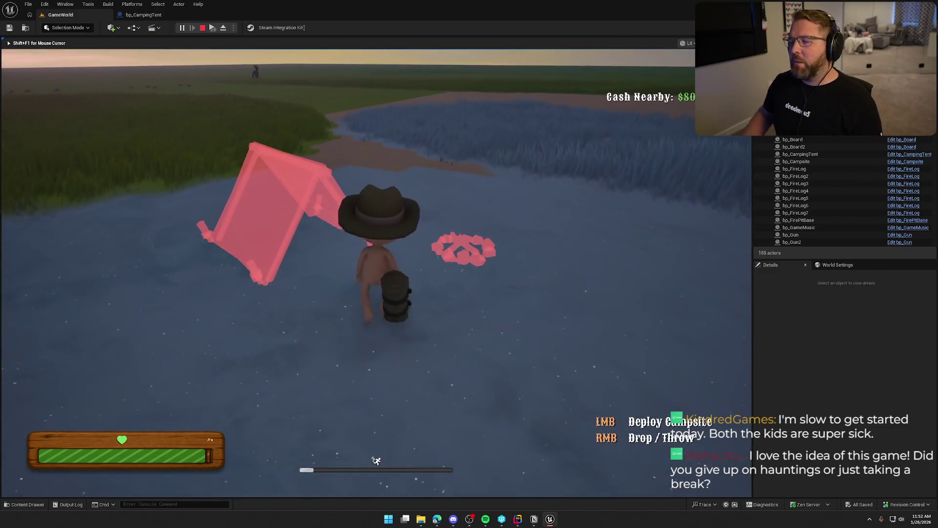
pyautogui.press('w')
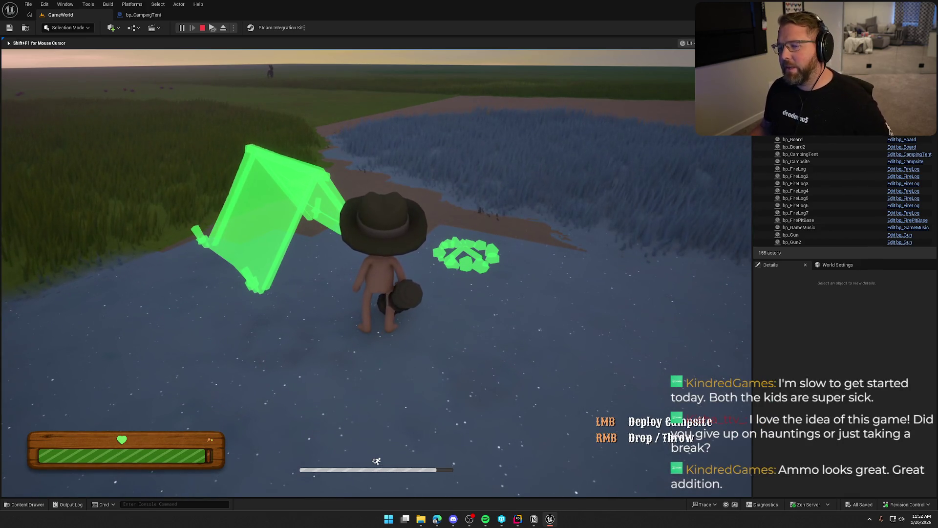
pyautogui.click(348, 269)
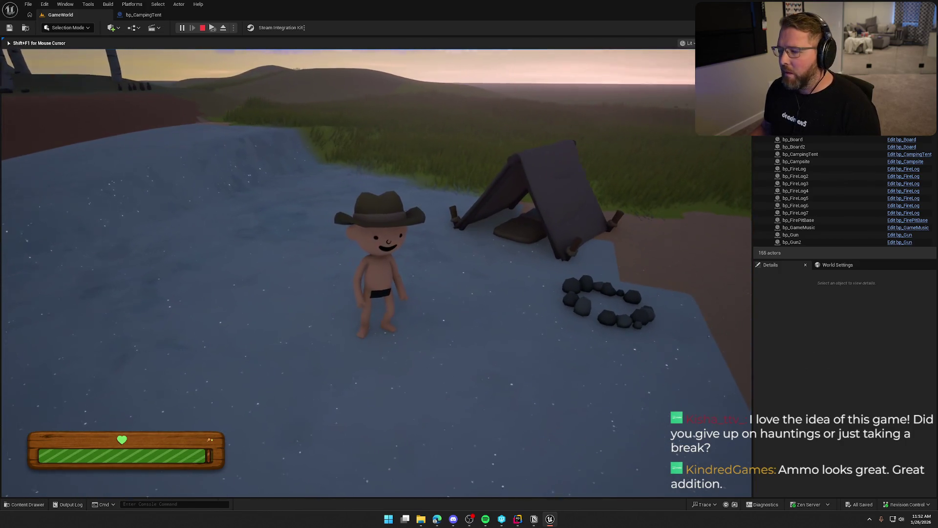
# - Run back toward town, then stop the play session with Esc
pyautogui.hotkey('shift', 'w')
pyautogui.press('w')
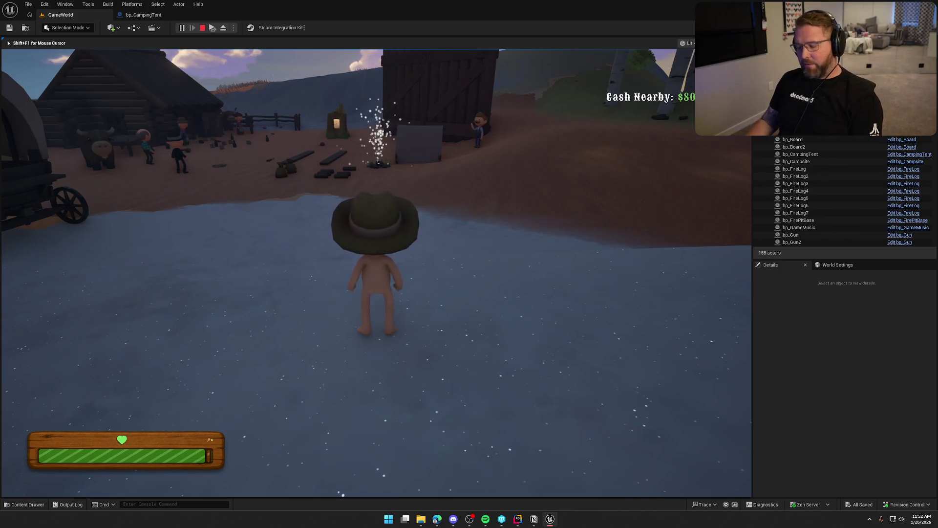
pyautogui.press('Escape')
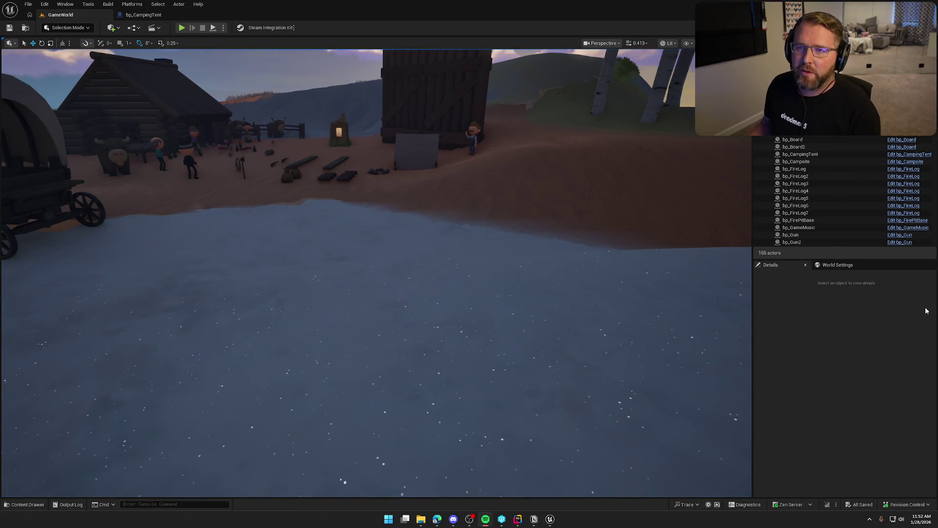
pyautogui.moveTo(368, 244)
pyautogui.mouseDown()
pyautogui.moveTo(335, 212)
pyautogui.moveTo(371, 245)
pyautogui.mouseUp()
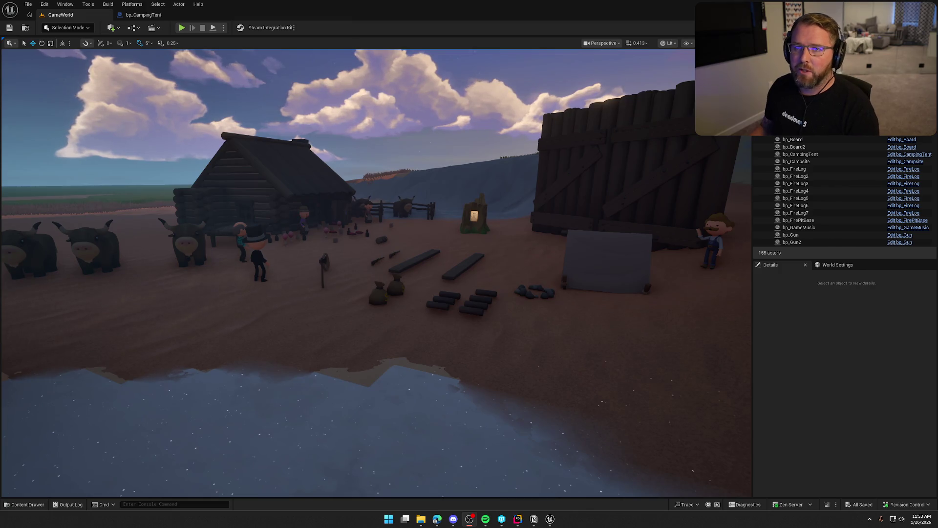
pyautogui.moveTo(451, 301); pyautogui.dragTo(452, 301)
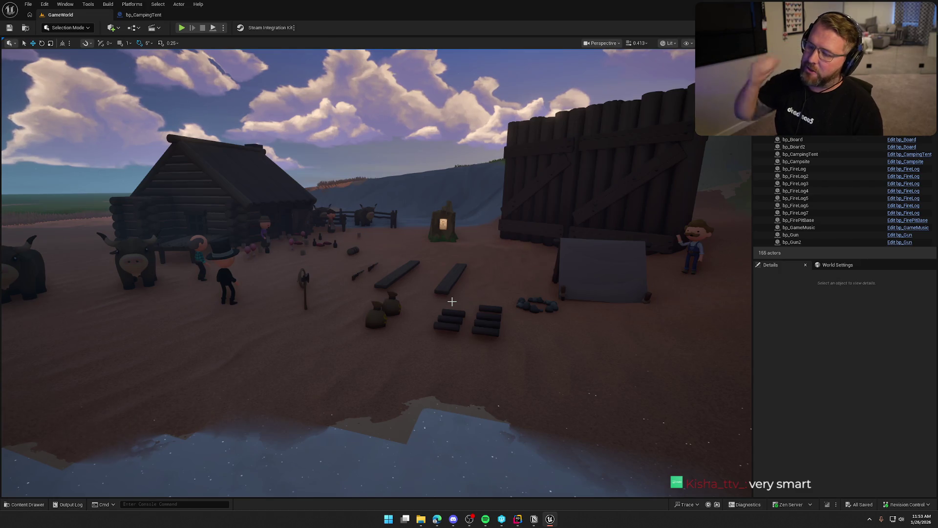
pyautogui.moveTo(452, 301); pyautogui.dragTo(508, 342)
pyautogui.moveTo(485, 313); pyautogui.dragTo(485, 342)
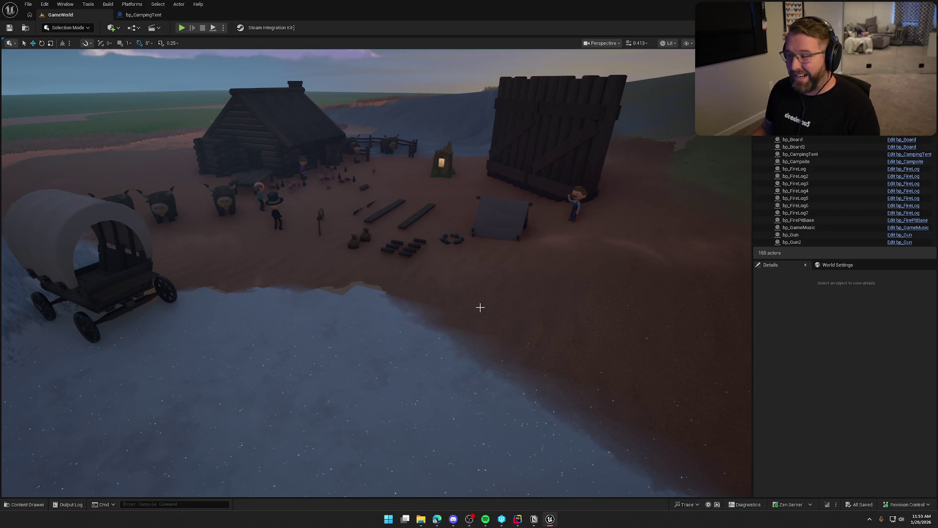
pyautogui.moveTo(515, 308); pyautogui.dragTo(515, 308)
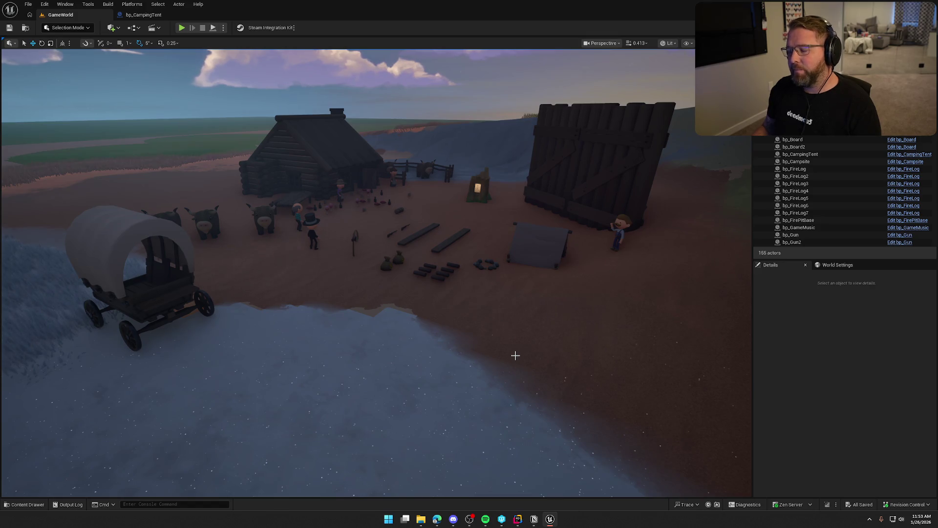
pyautogui.moveTo(516, 355)
pyautogui.mouseDown()
pyautogui.moveTo(516, 381)
pyautogui.moveTo(606, 333)
pyautogui.moveTo(430, 342)
pyautogui.moveTo(516, 356)
pyautogui.moveTo(517, 293)
pyautogui.moveTo(514, 342)
pyautogui.moveTo(514, 332)
pyautogui.mouseUp()
pyautogui.moveTo(472, 309)
pyautogui.mouseDown()
pyautogui.moveTo(472, 284)
pyautogui.moveTo(415, 271)
pyautogui.moveTo(406, 249)
pyautogui.moveTo(415, 247)
pyautogui.moveTo(467, 341)
pyautogui.mouseUp()
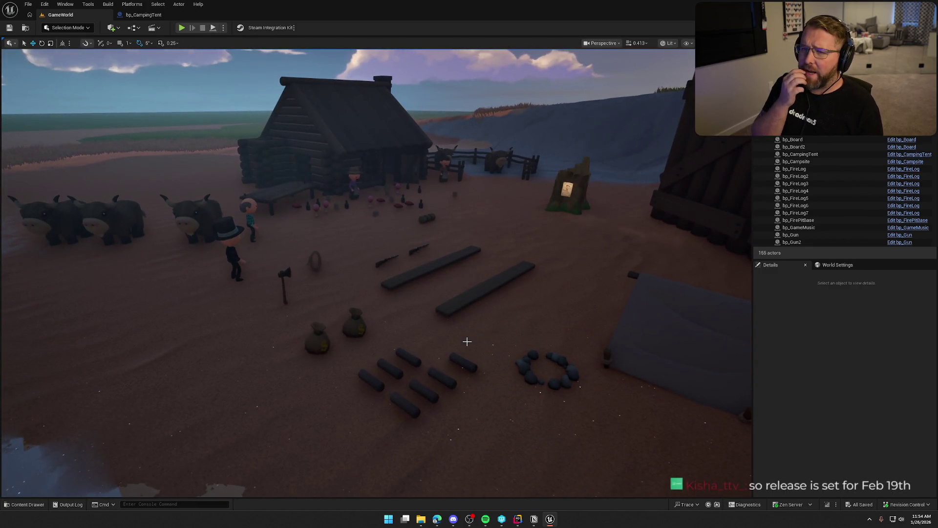
pyautogui.moveTo(466, 342)
pyautogui.mouseDown()
pyautogui.moveTo(562, 335)
pyautogui.moveTo(401, 339)
pyautogui.moveTo(464, 338)
pyautogui.mouseUp()
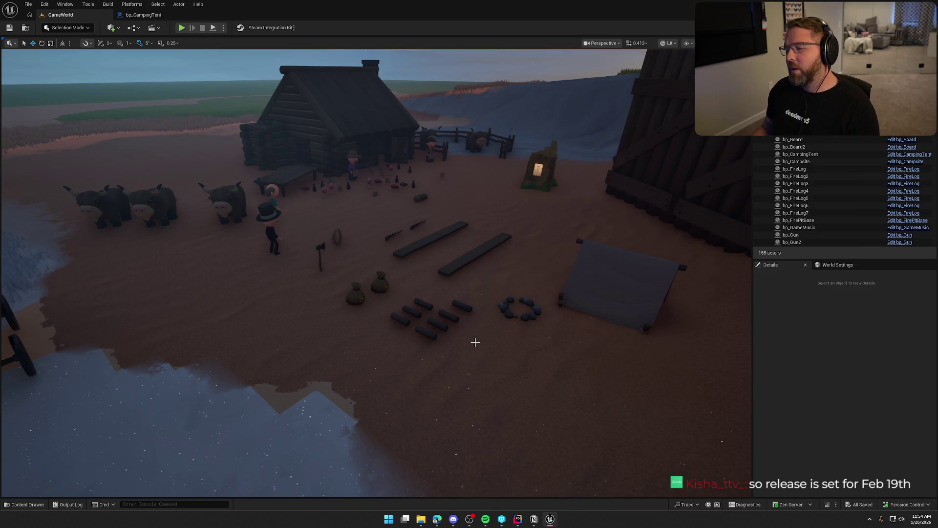
pyautogui.moveTo(478, 340)
pyautogui.mouseDown()
pyautogui.moveTo(478, 318)
pyautogui.moveTo(469, 387)
pyautogui.moveTo(464, 369)
pyautogui.mouseUp()
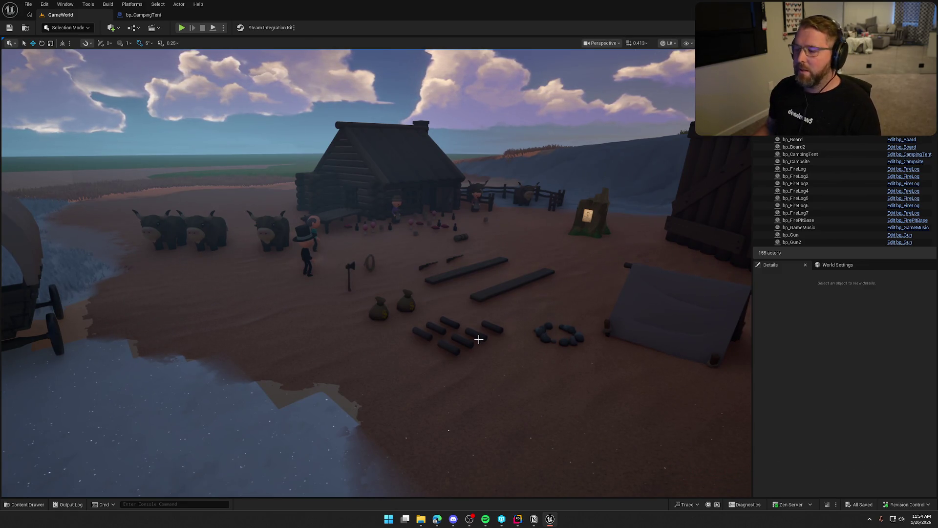
pyautogui.moveTo(478, 339)
pyautogui.mouseDown()
pyautogui.moveTo(493, 331)
pyautogui.moveTo(478, 339)
pyautogui.mouseUp()
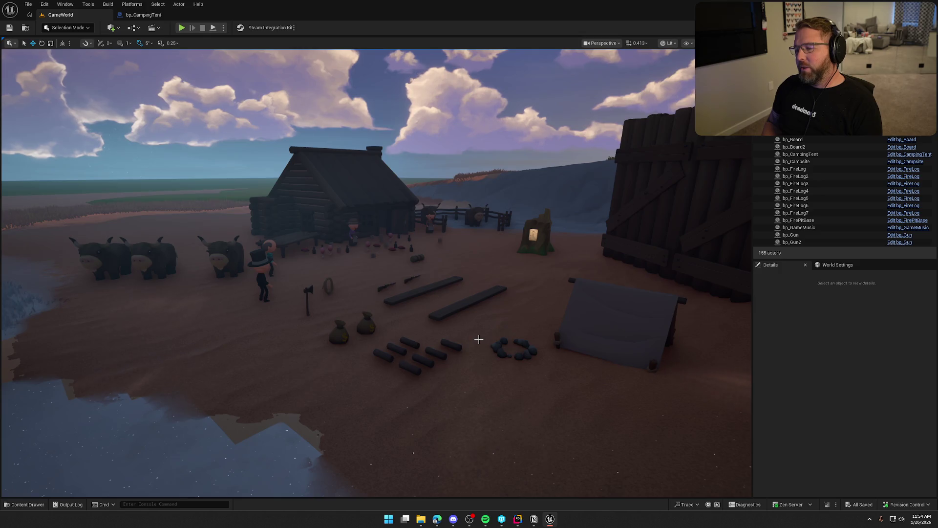
pyautogui.moveTo(478, 324)
pyautogui.mouseDown()
pyautogui.moveTo(457, 357)
pyautogui.moveTo(478, 318)
pyautogui.mouseUp()
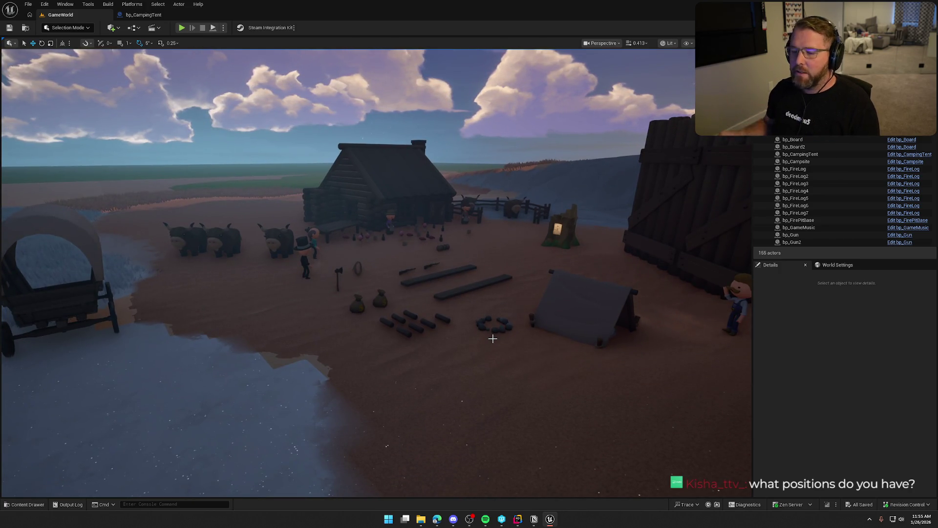
pyautogui.moveTo(493, 338)
pyautogui.mouseDown()
pyautogui.moveTo(493, 327)
pyautogui.moveTo(486, 335)
pyautogui.mouseUp()
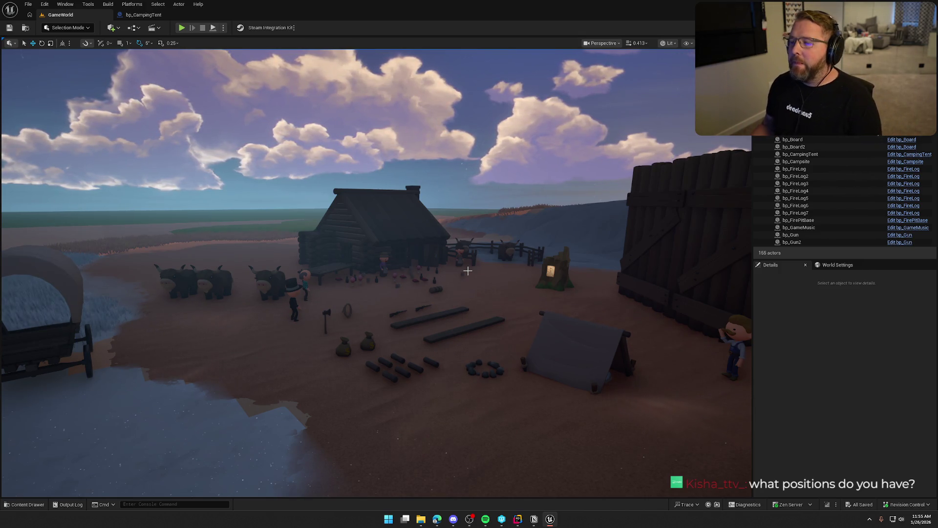
pyautogui.moveTo(483, 299); pyautogui.dragTo(483, 299)
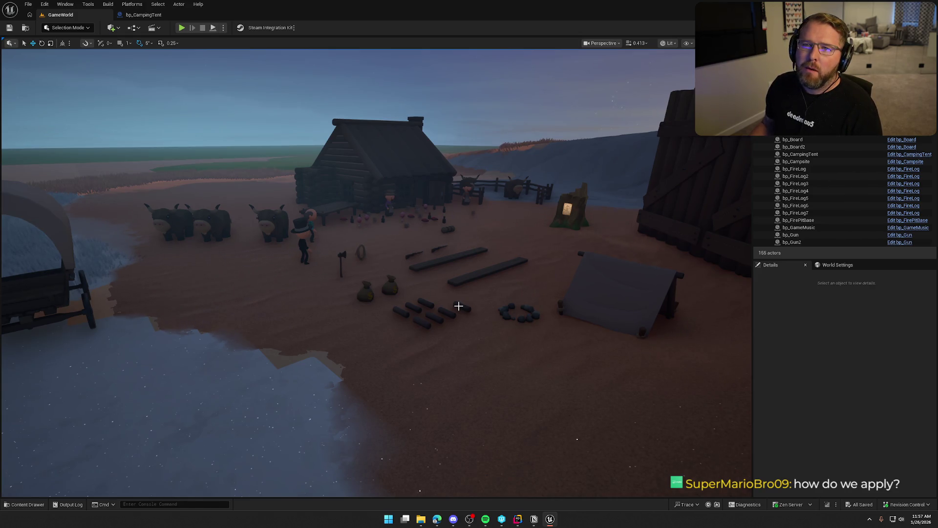
pyautogui.moveTo(459, 306)
pyautogui.mouseDown()
pyautogui.moveTo(405, 325)
pyautogui.moveTo(379, 281)
pyautogui.moveTo(496, 296)
pyautogui.moveTo(484, 303)
pyautogui.moveTo(482, 328)
pyautogui.moveTo(481, 318)
pyautogui.mouseUp()
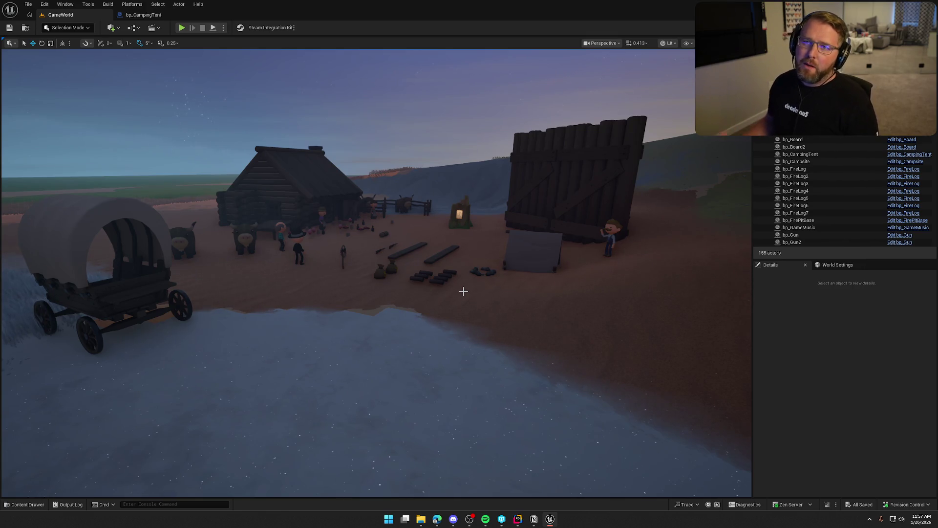
pyautogui.press('Left')
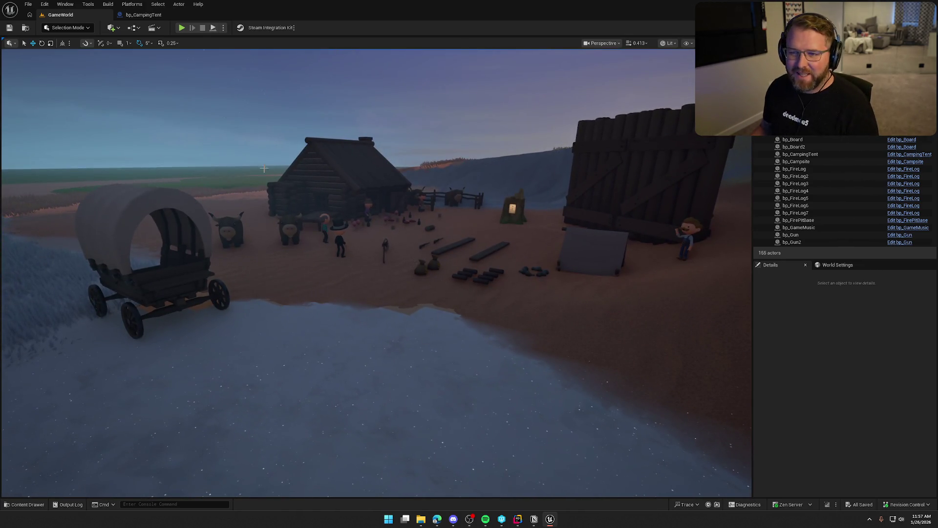
pyautogui.press('Up')
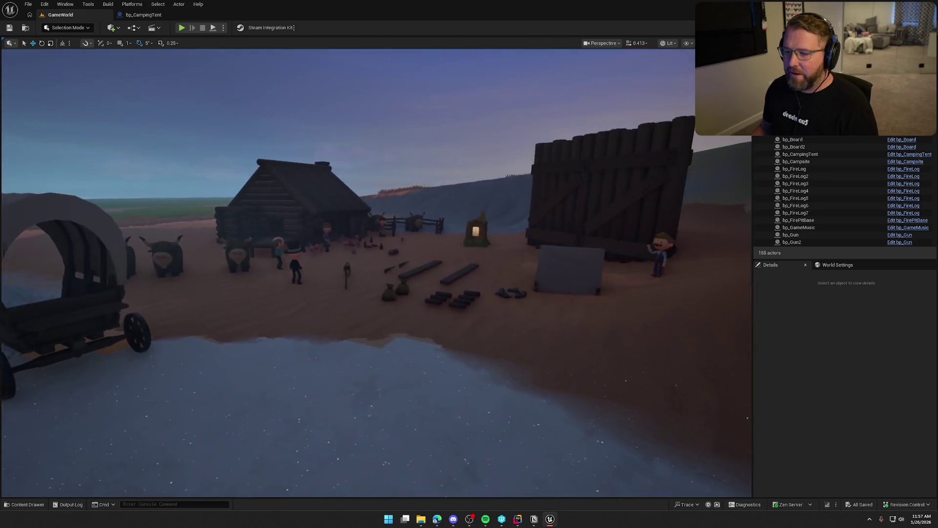
pyautogui.press('Left')
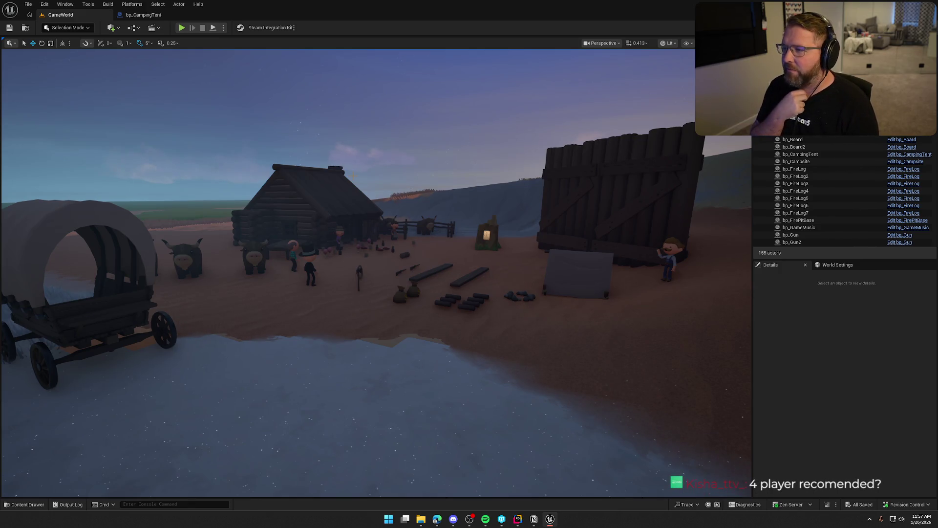
pyautogui.moveTo(377, 181)
pyautogui.mouseDown()
pyautogui.moveTo(355, 193)
pyautogui.moveTo(376, 181)
pyautogui.mouseUp()
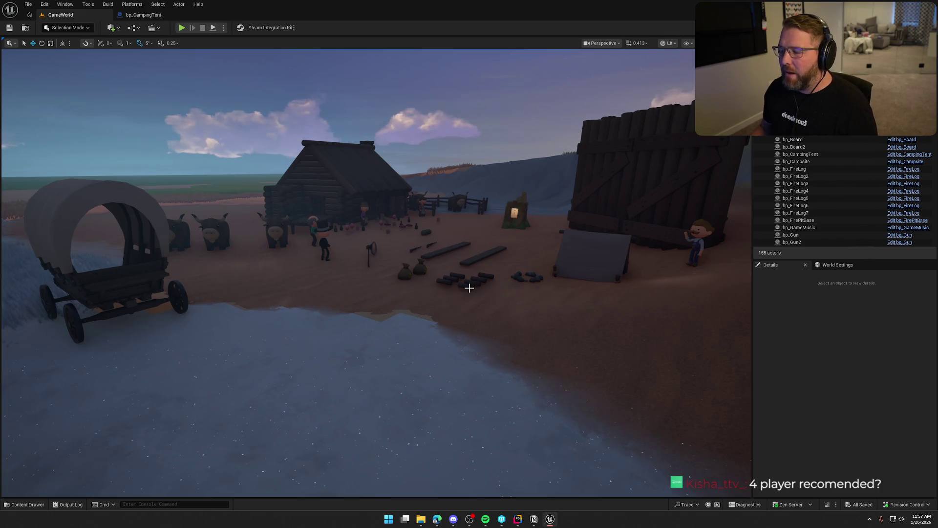
pyautogui.moveTo(471, 282)
pyautogui.mouseDown()
pyautogui.moveTo(454, 281)
pyautogui.moveTo(471, 281)
pyautogui.mouseUp()
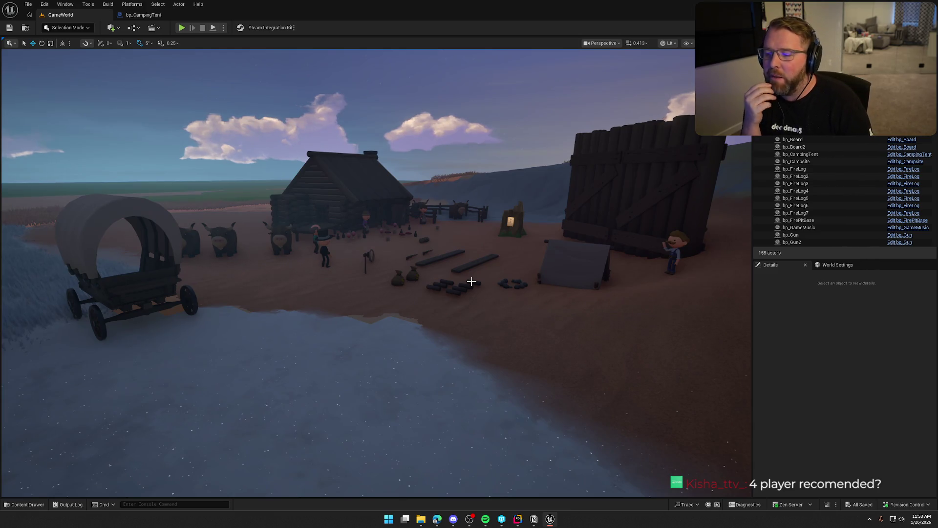